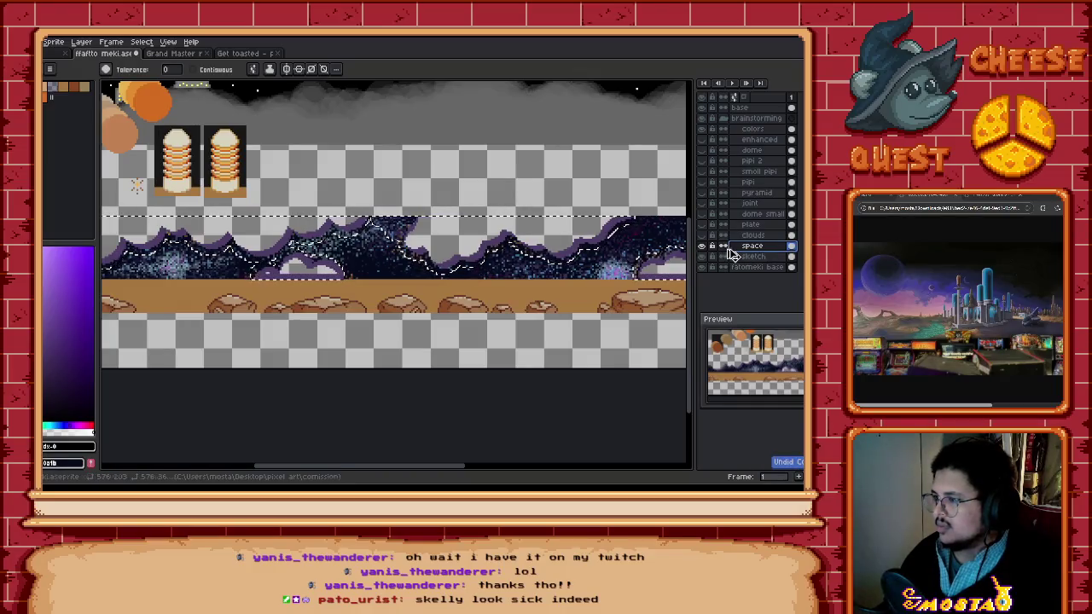
Step: Show the clouds layer and apply a dark purple #4e3c68 outline in two passes
key("ctrl+z")
key("v")
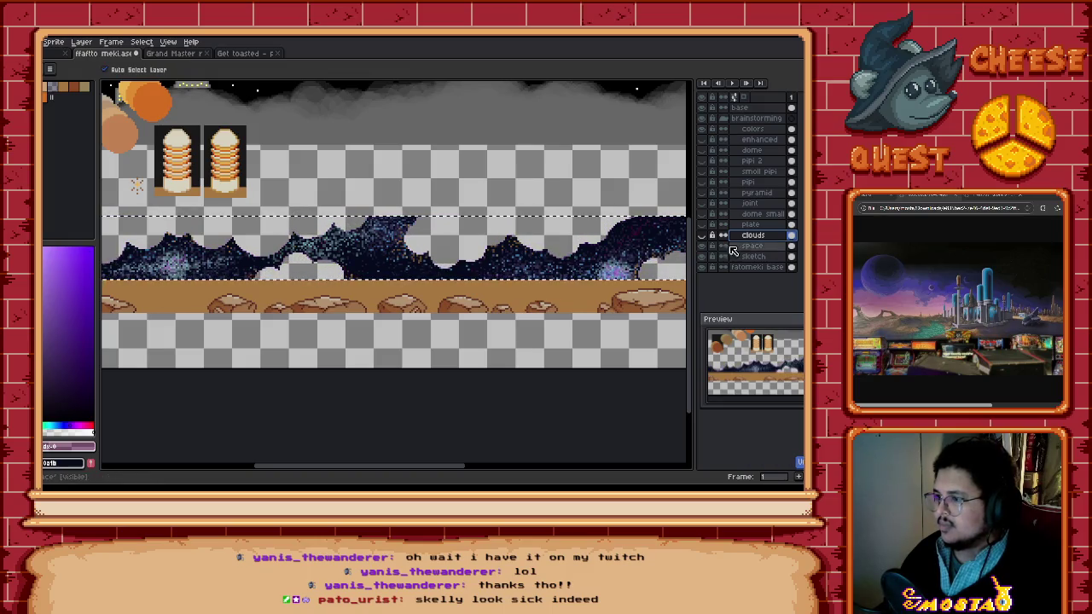
left_click(701, 246)
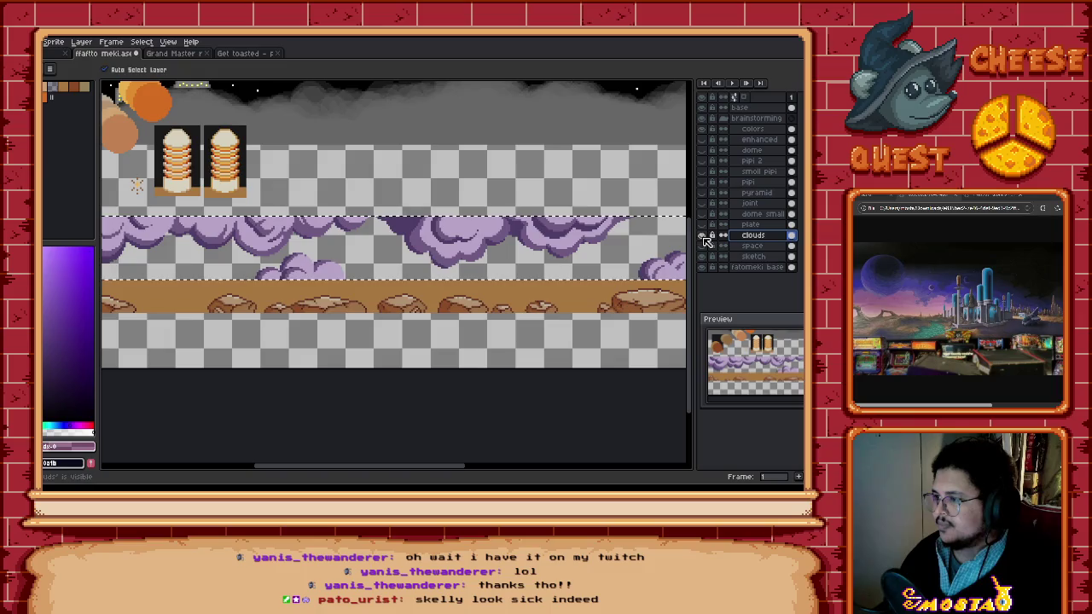
key("w")
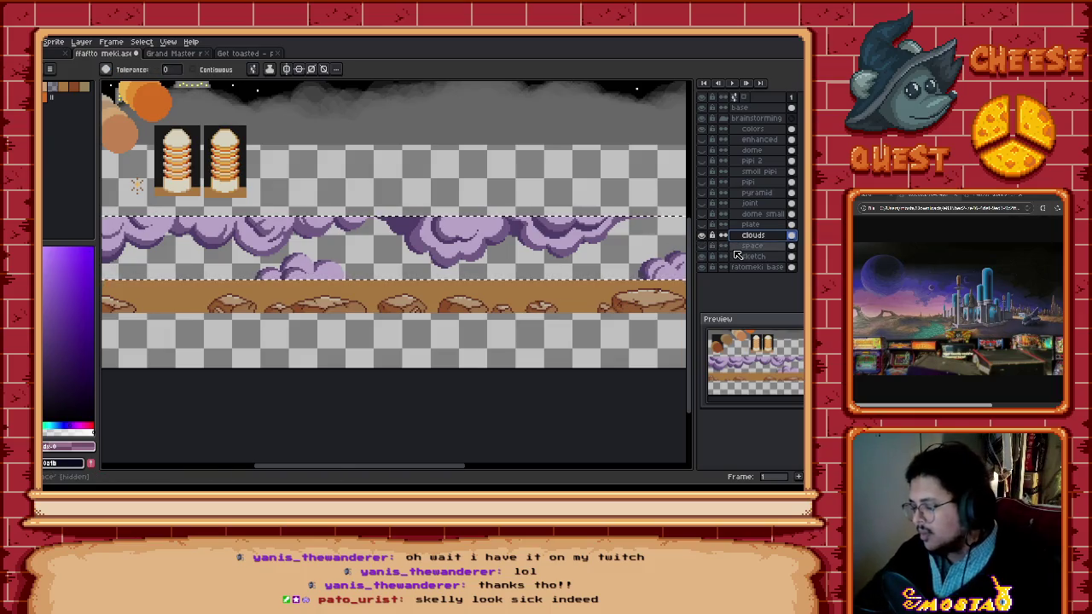
key("shift+o")
left_click(568, 135)
left_click(625, 151)
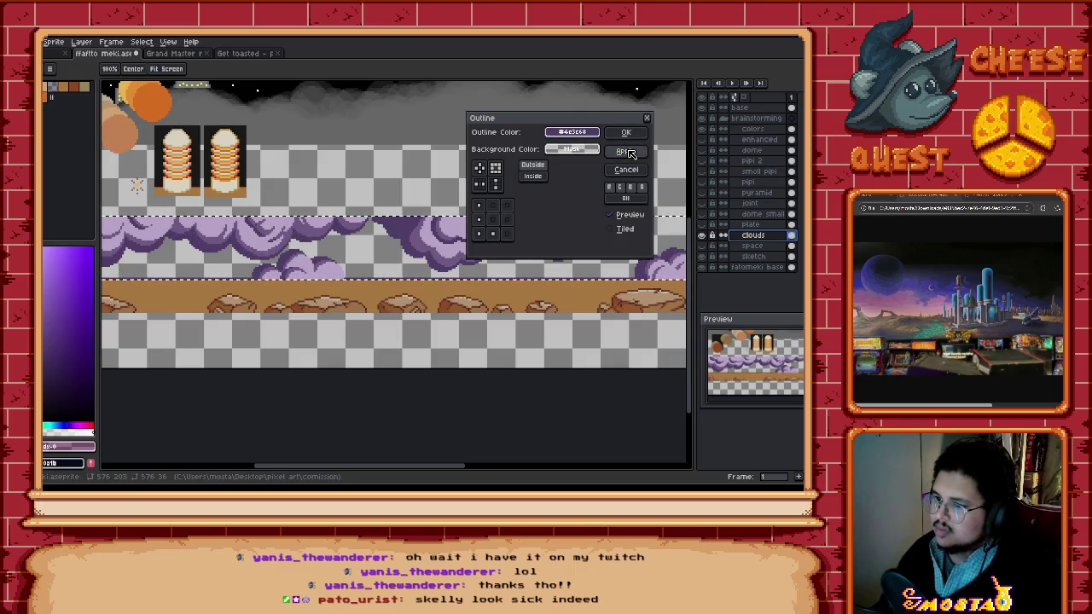
left_click(627, 152)
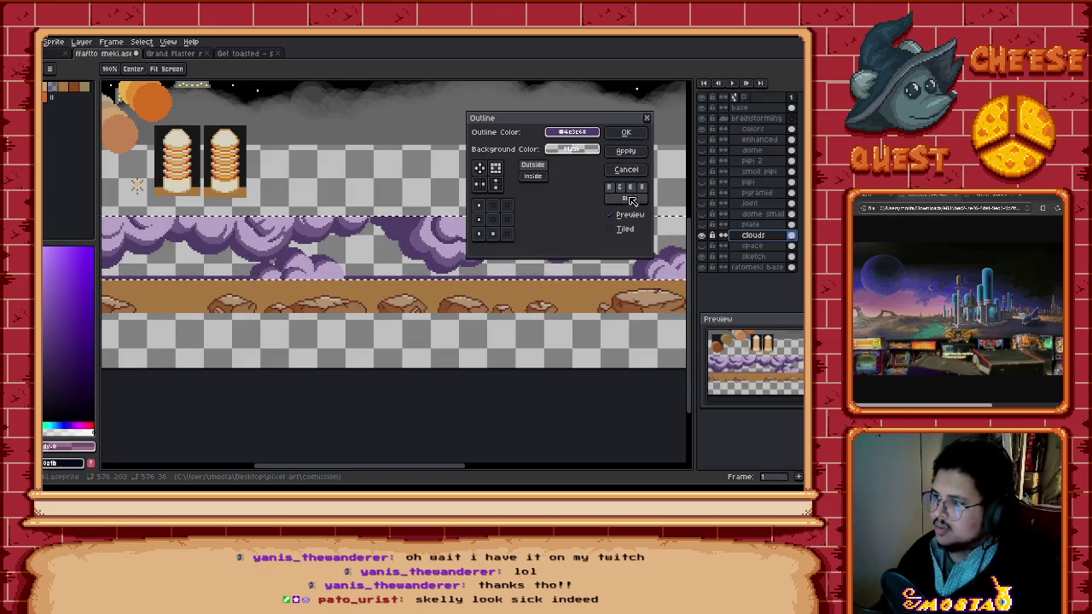
left_click(627, 170)
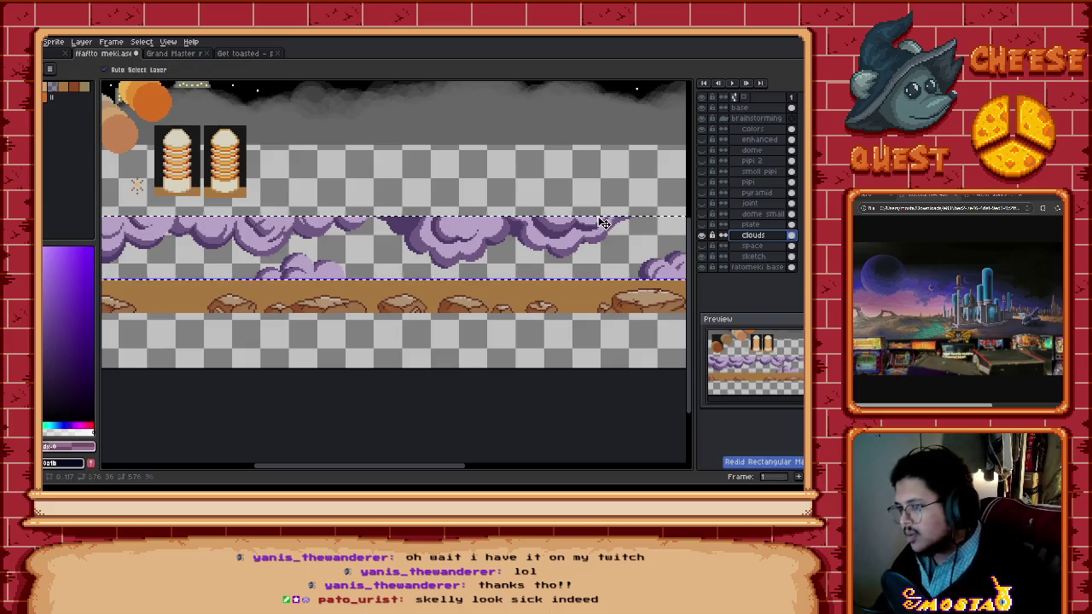
Step: Reapply the outline with the bottom-left direction adjusted and cloud-picked colour, then show the starfield
key("w")
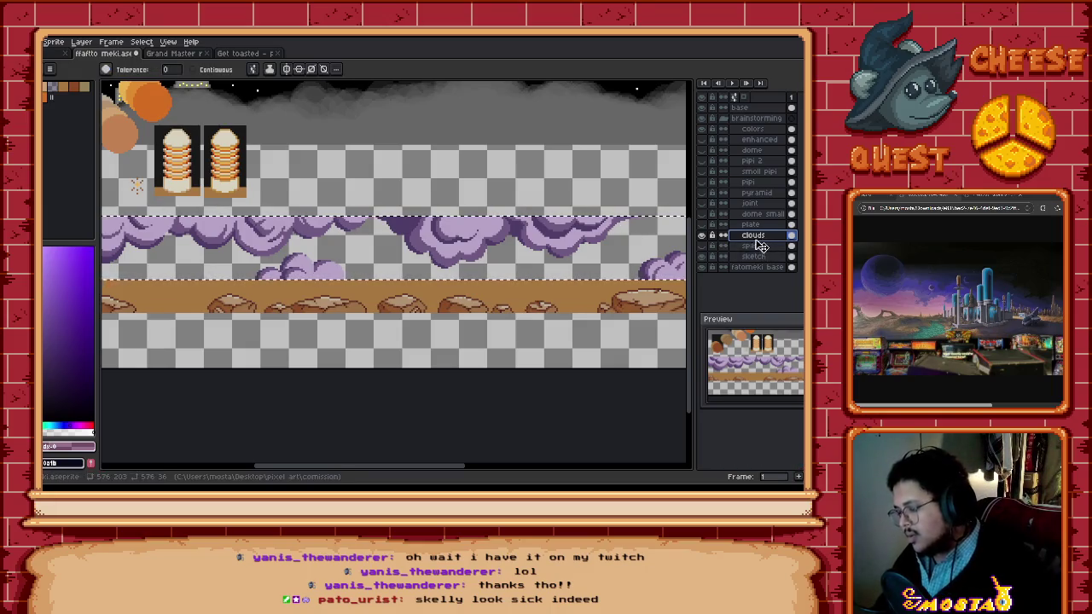
key("shift+o")
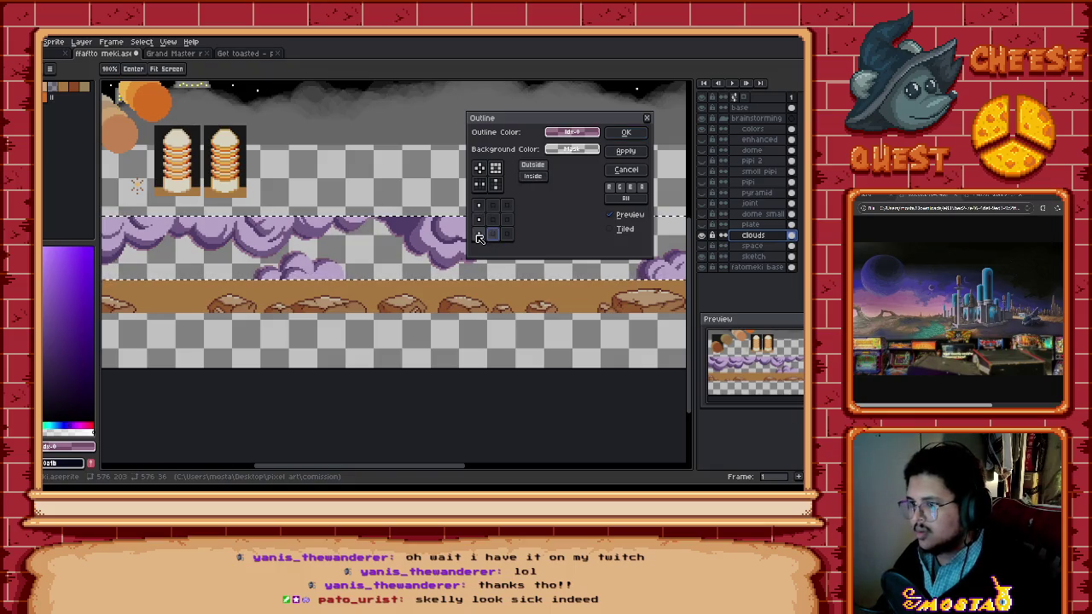
left_click(479, 233)
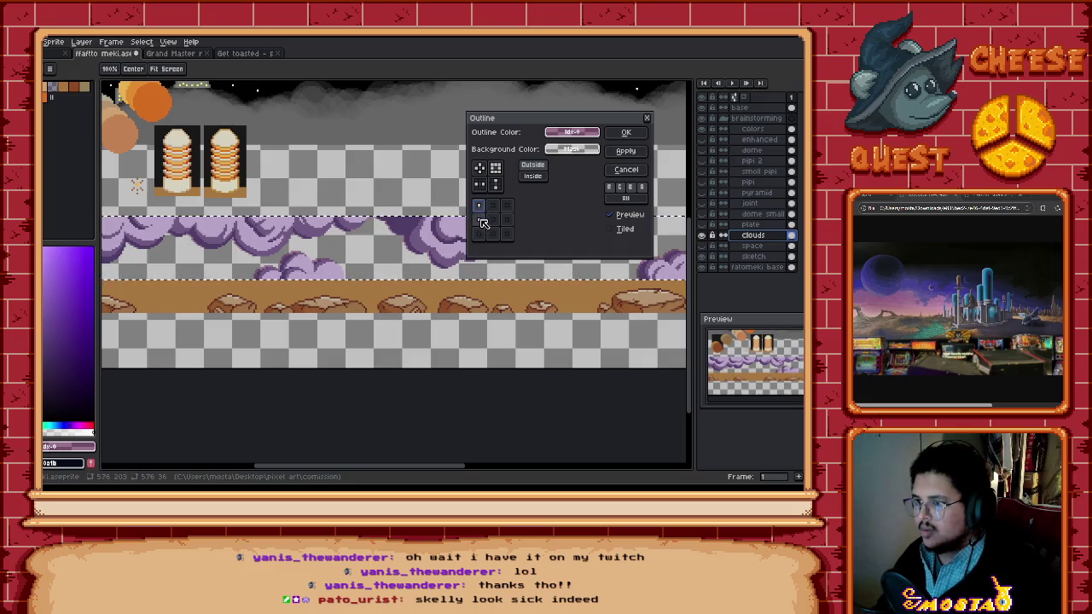
left_click(479, 236)
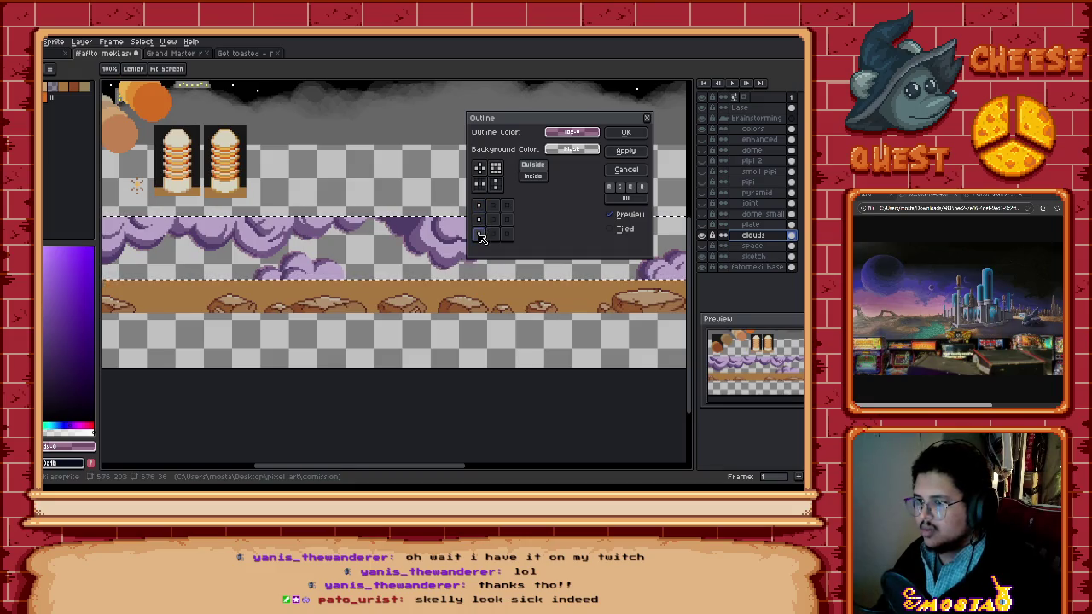
left_click_drag(572, 133, 407, 225)
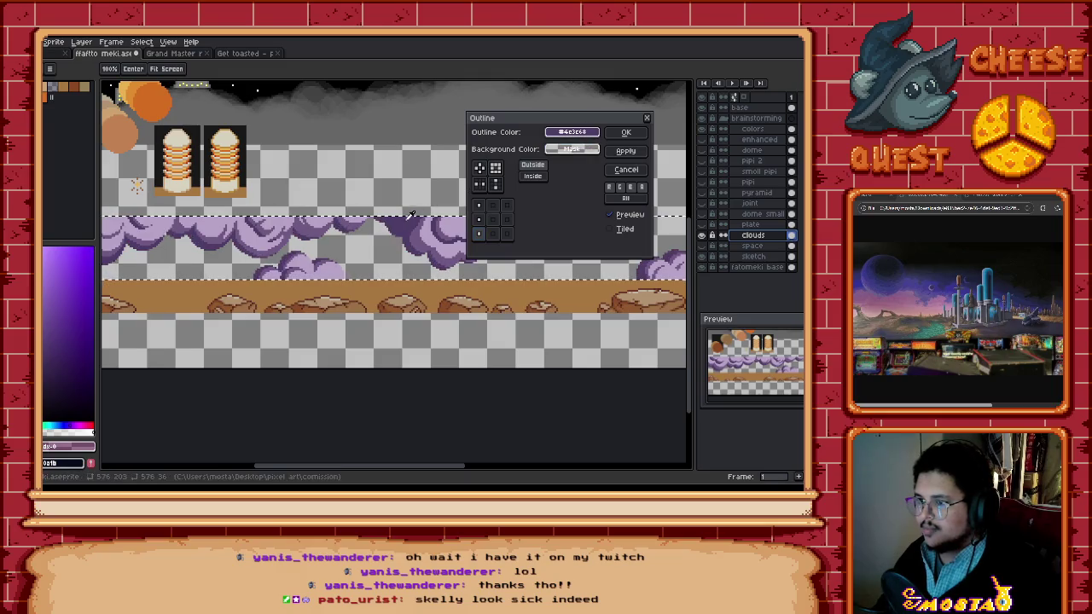
left_click(632, 152)
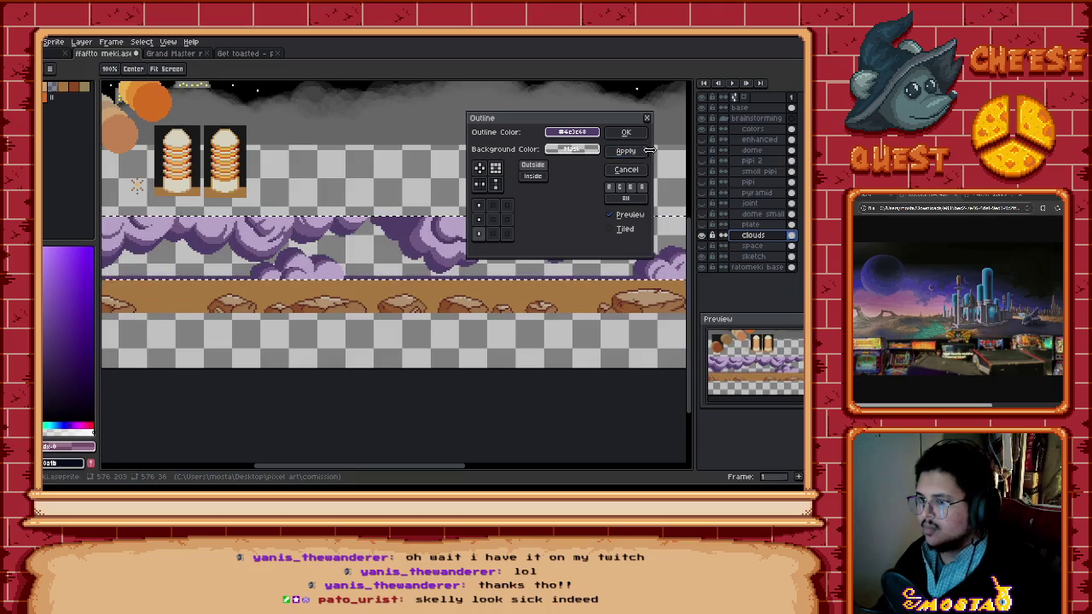
left_click(640, 135)
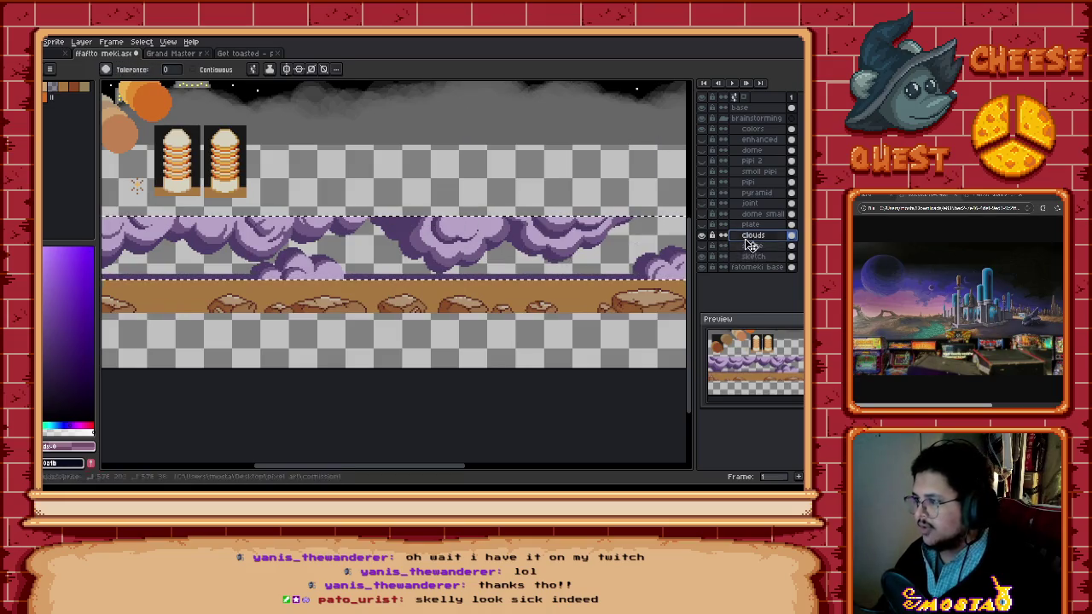
left_click(702, 246)
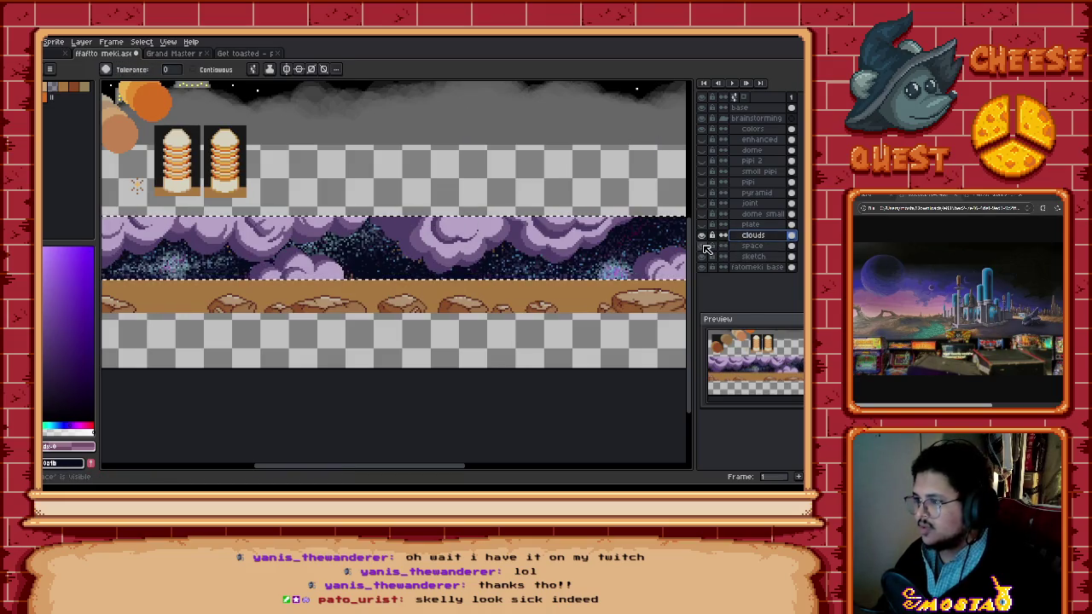
Step: Set the clouds layer's blend mode to Soft Light in Layer Properties
double_click(761, 238)
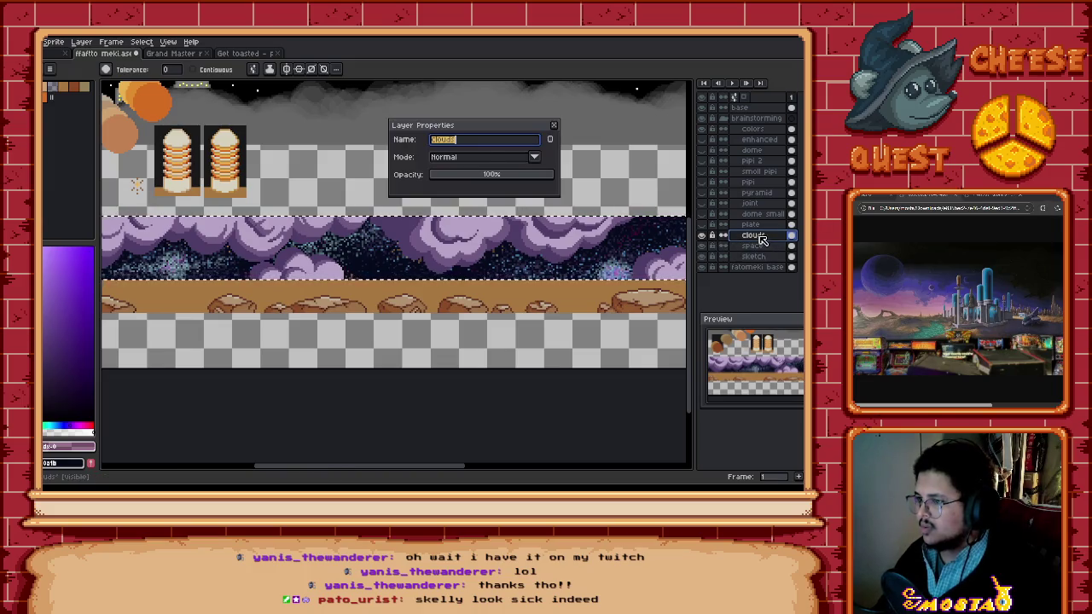
left_click(471, 162)
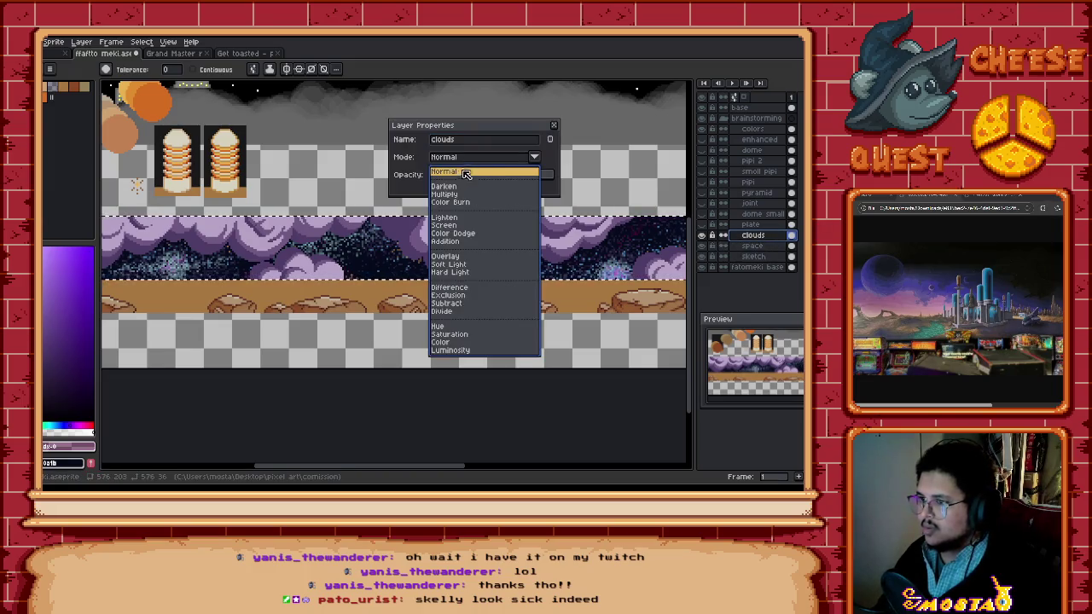
left_click(458, 265)
scroll(391, 240, "down", 2)
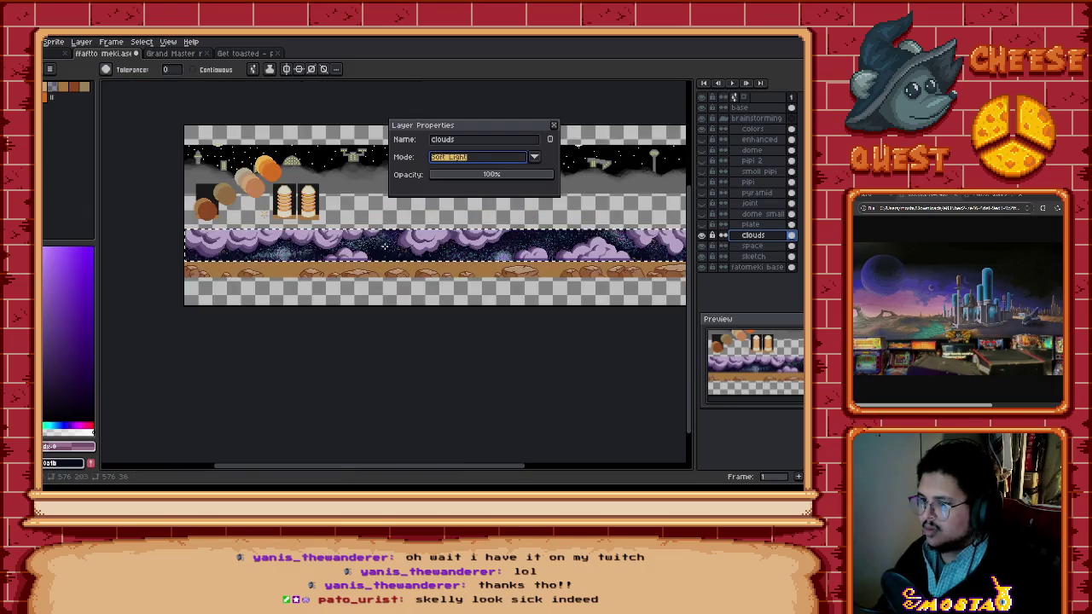
left_click(554, 125)
scroll(411, 242, "up", 2)
scroll(411, 243, "up", 1)
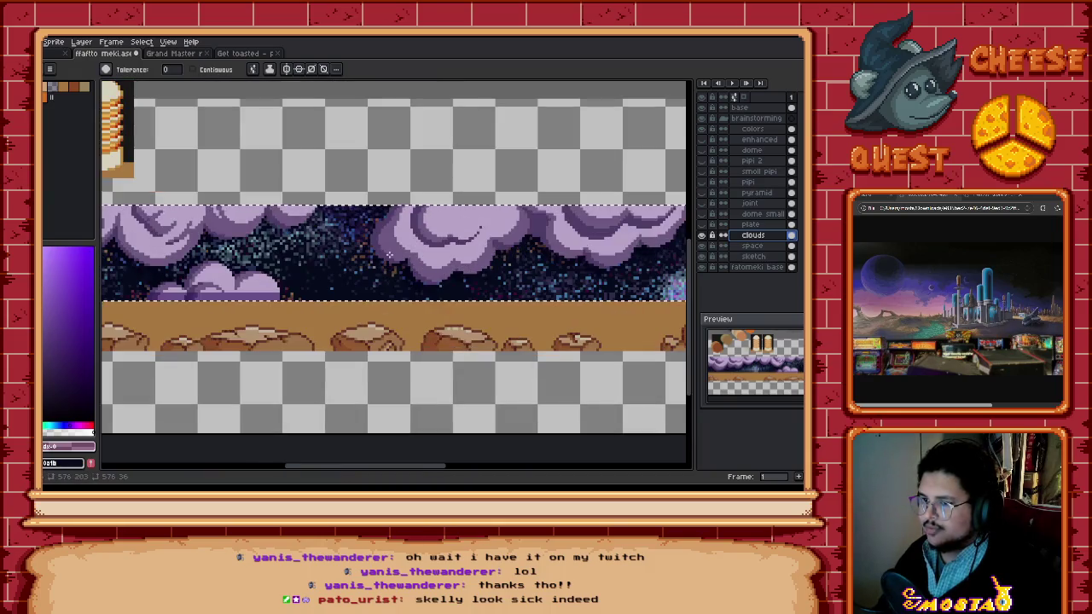
Step: Toggle the clouds, starfield and sketch layers and clear the selection, leaving clouds visible
left_click(701, 237)
left_click(701, 236)
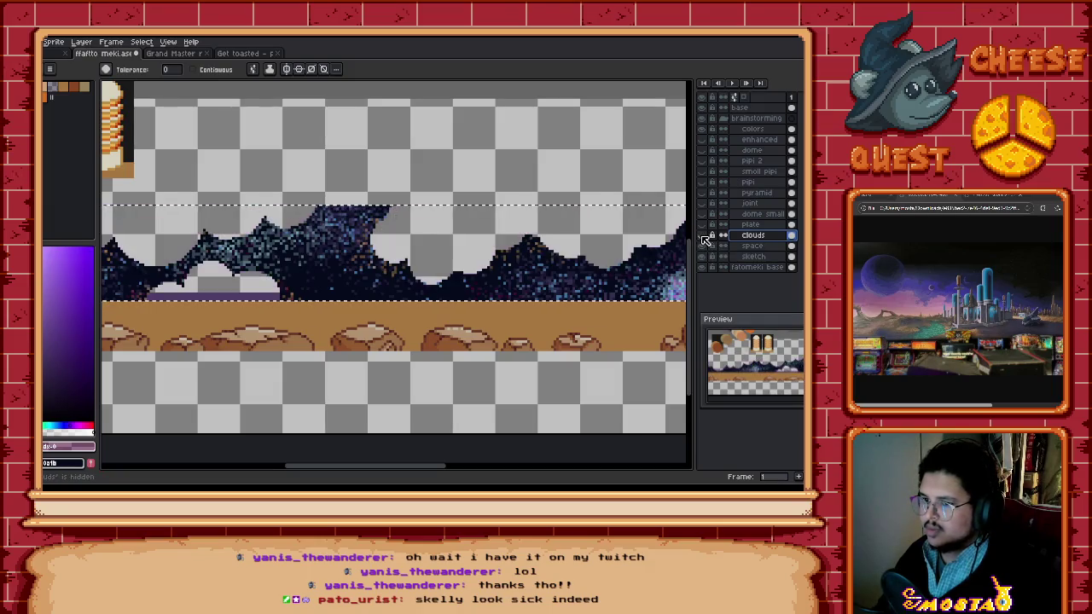
left_click(701, 236)
key("ctrl+d")
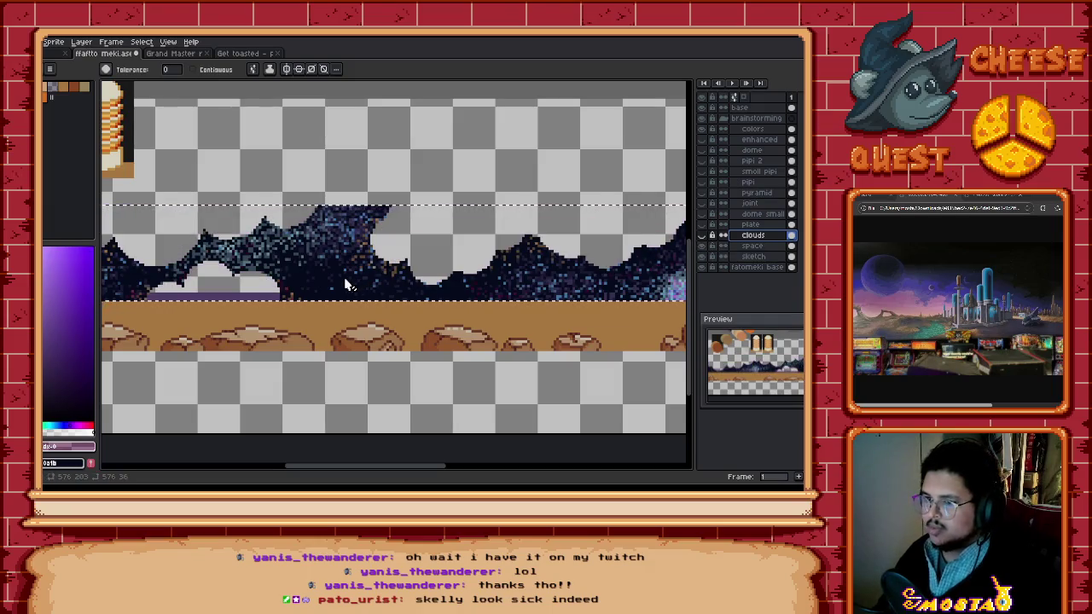
key("w")
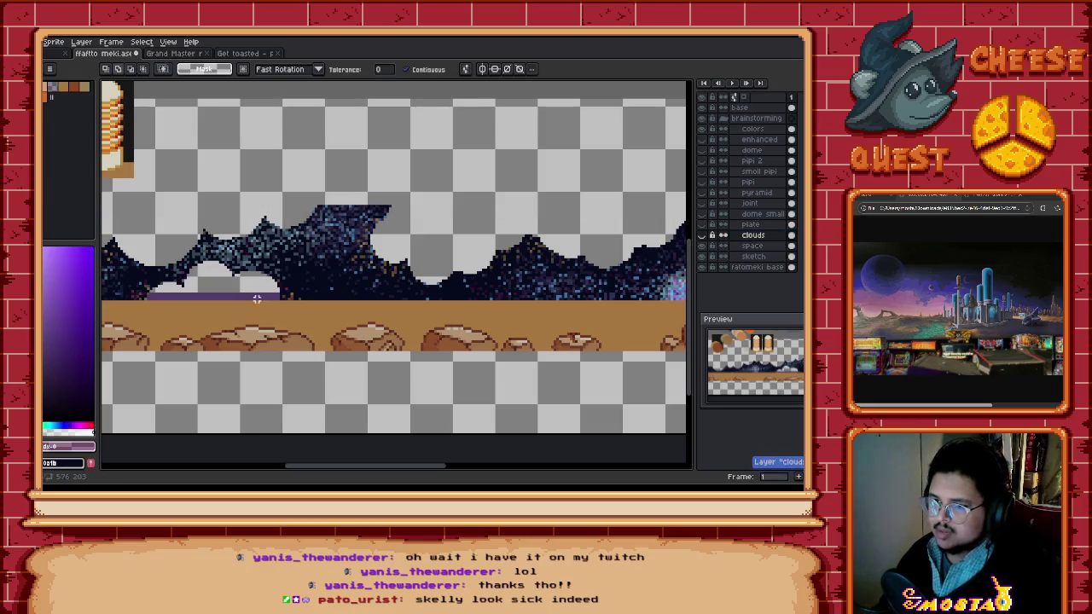
left_click(702, 247)
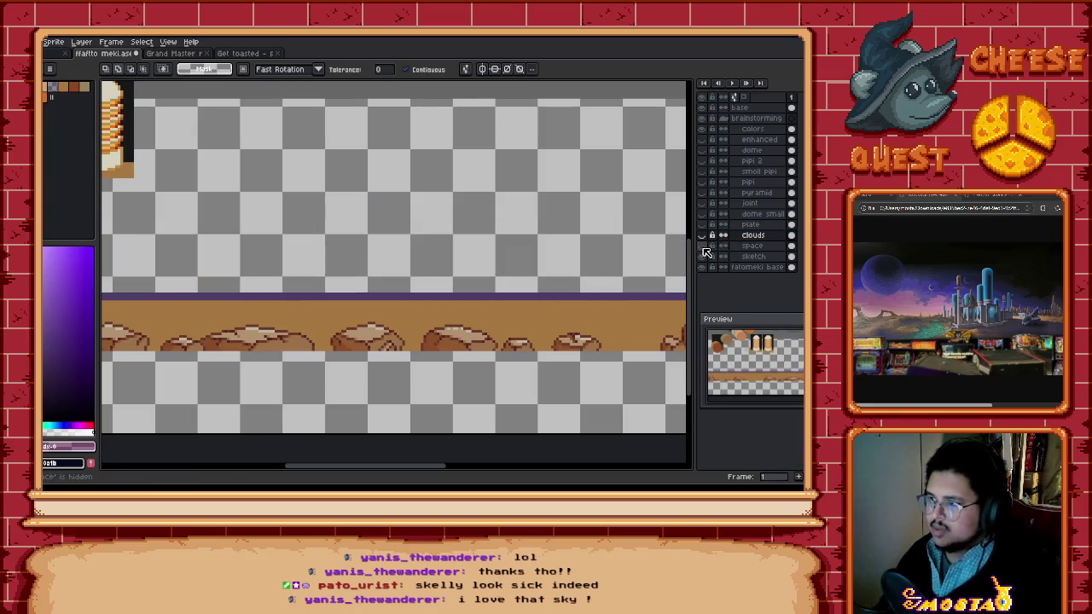
scroll(631, 262, "down", 2)
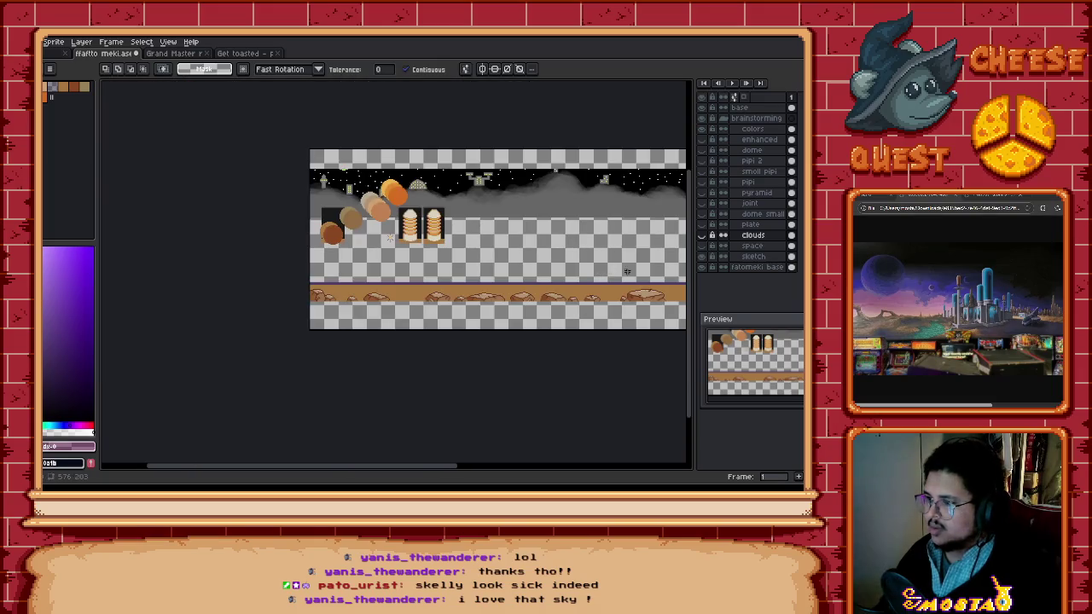
left_click(701, 257)
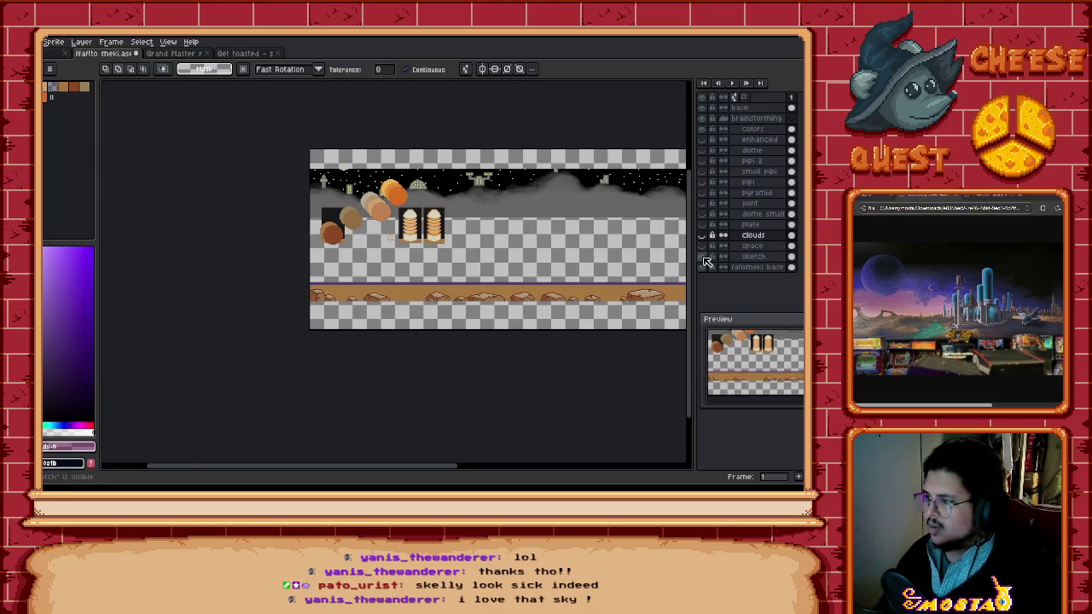
key("ctrl+z")
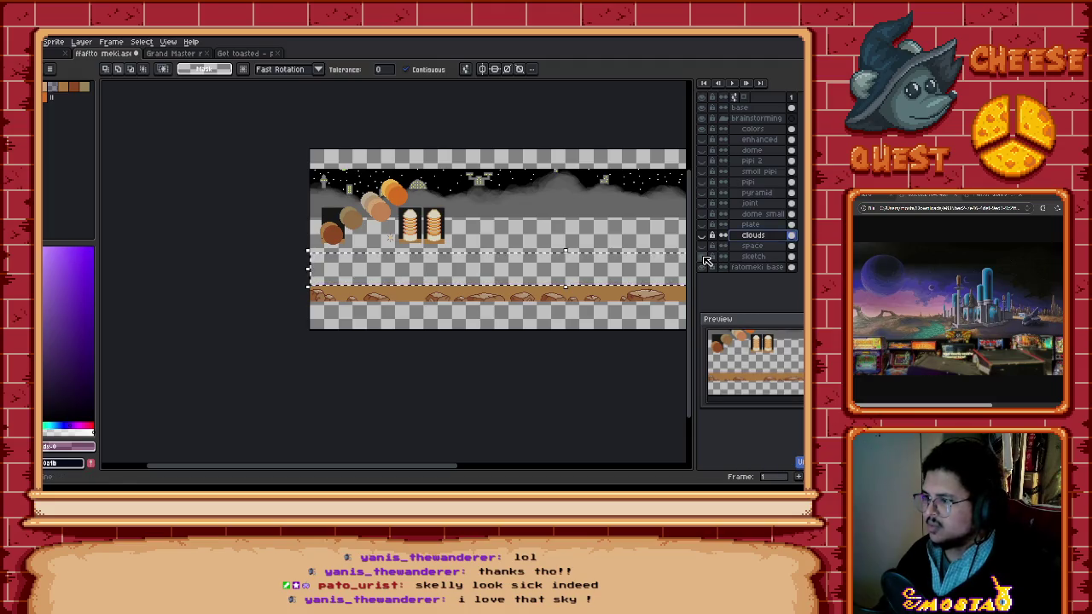
key("ctrl+z")
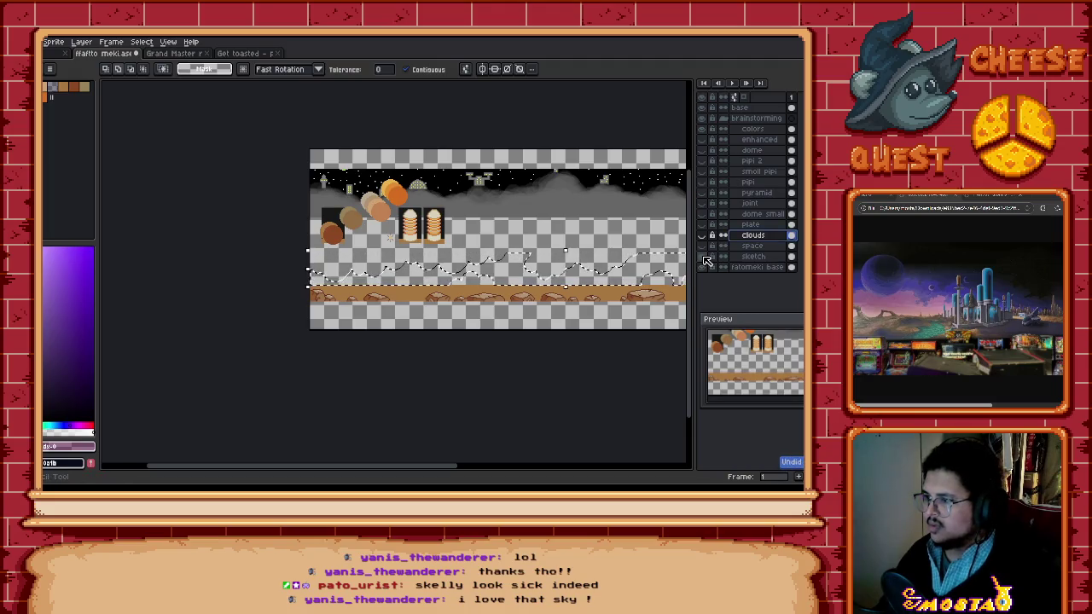
left_click(703, 236)
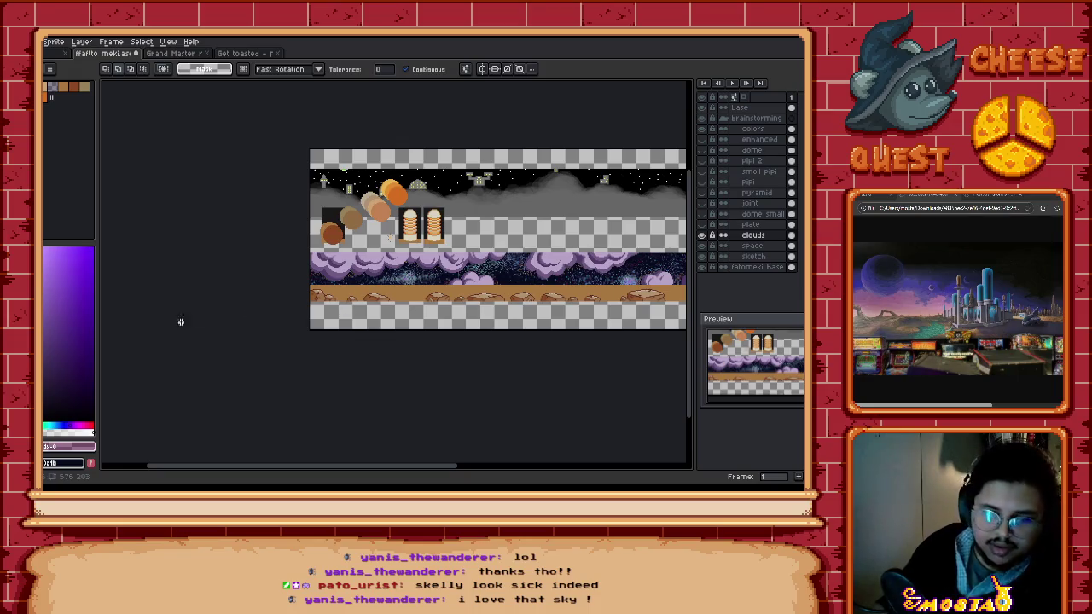
Step: Zoom in close on the lilac clouds and rocky ground strip
scroll(459, 251, "right", 2)
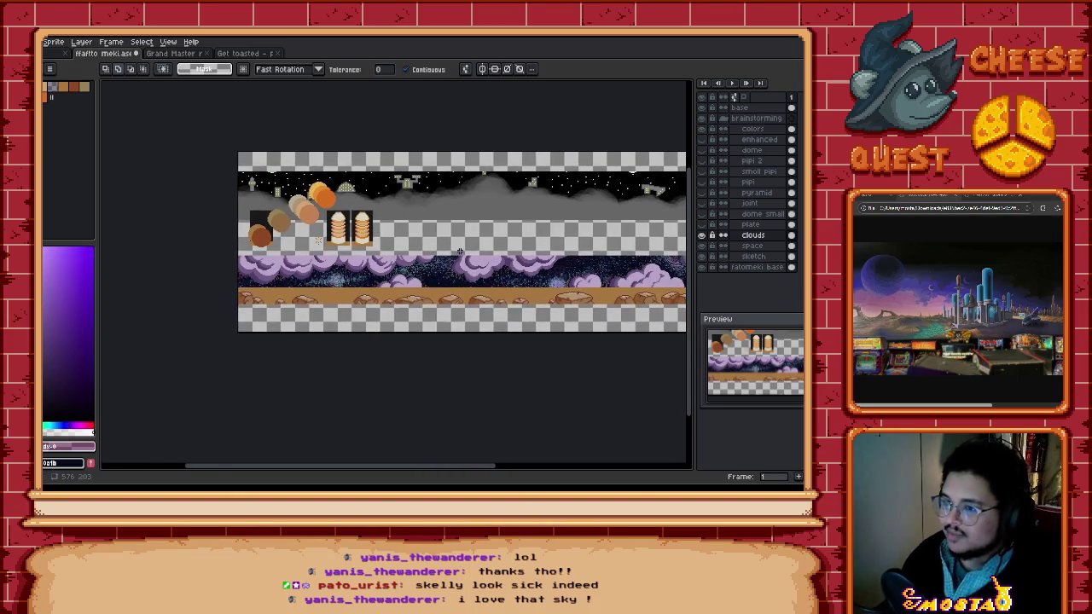
scroll(460, 251, "up", 1)
scroll(418, 256, "up", 1)
scroll(376, 259, "up", 1)
scroll(342, 262, "up", 1)
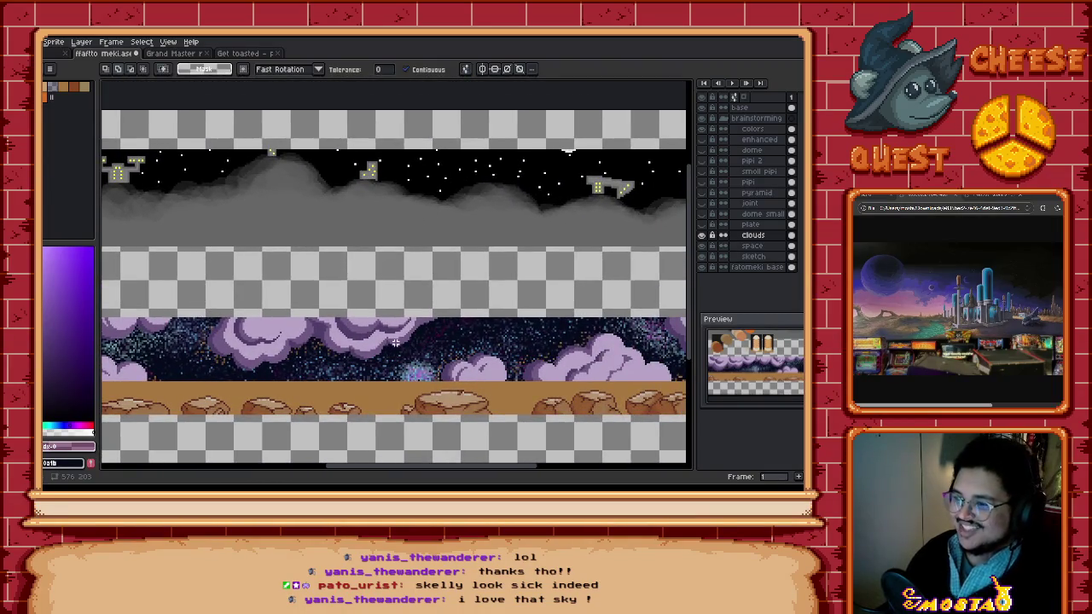
scroll(395, 342, "up", 1)
Step: Pick the cloud lilac for an enlarged Pencil brush and select the clouds layer's pixels
key("b")
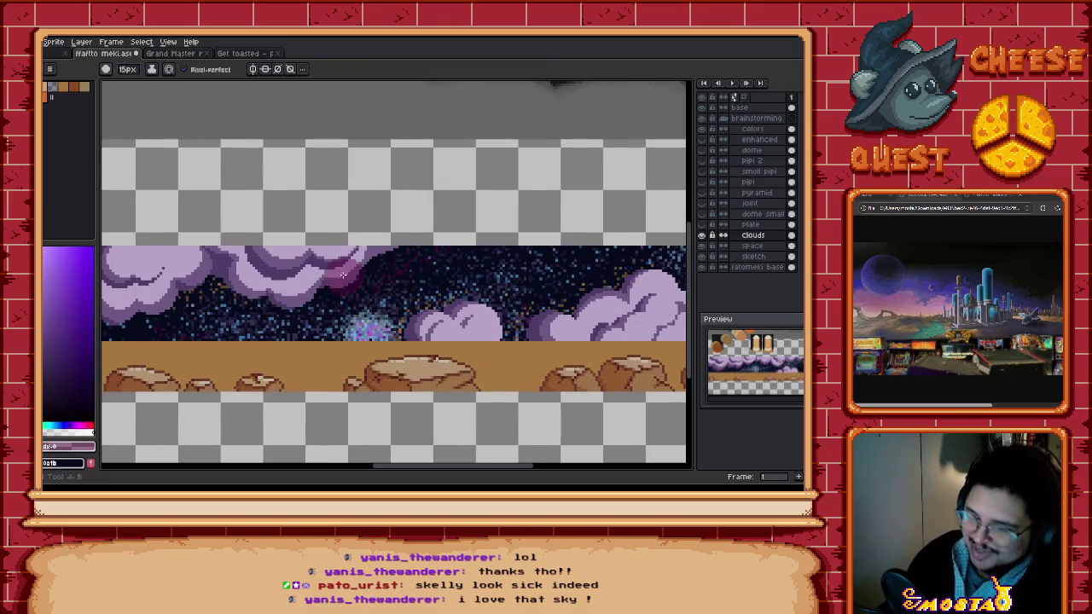
scroll(342, 274, "up", 1)
left_click(367, 252, "alt")
key("plus")
key("plus")
key("plus")
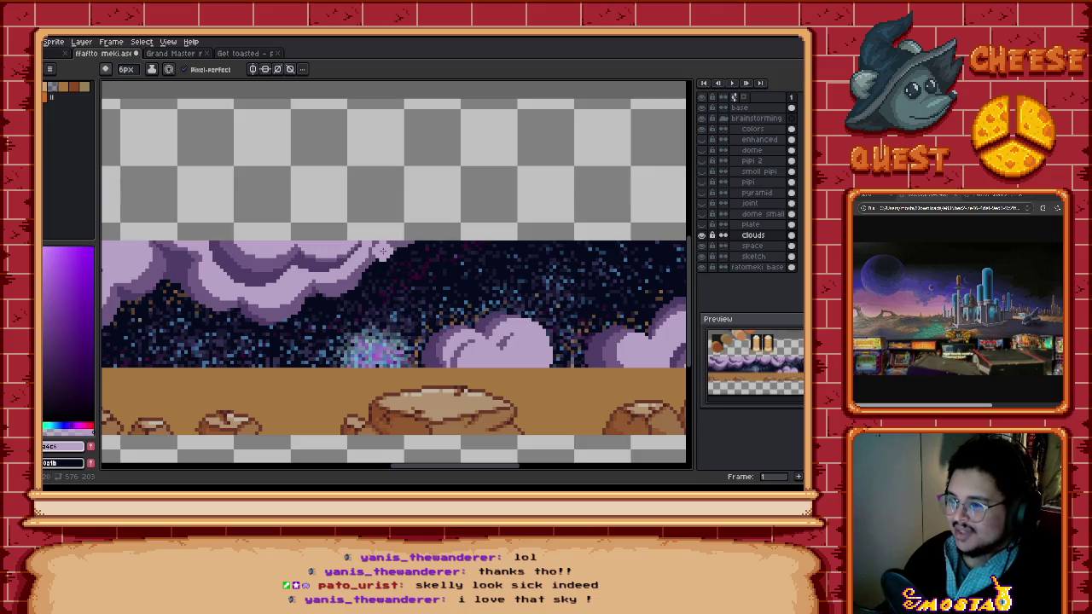
key("v")
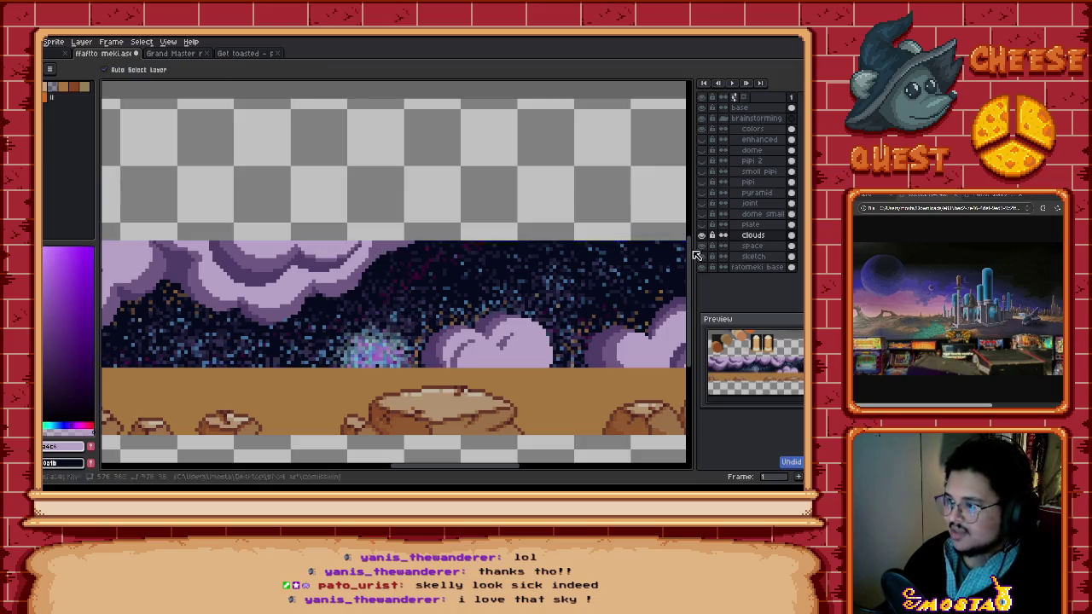
left_click(753, 236, "ctrl")
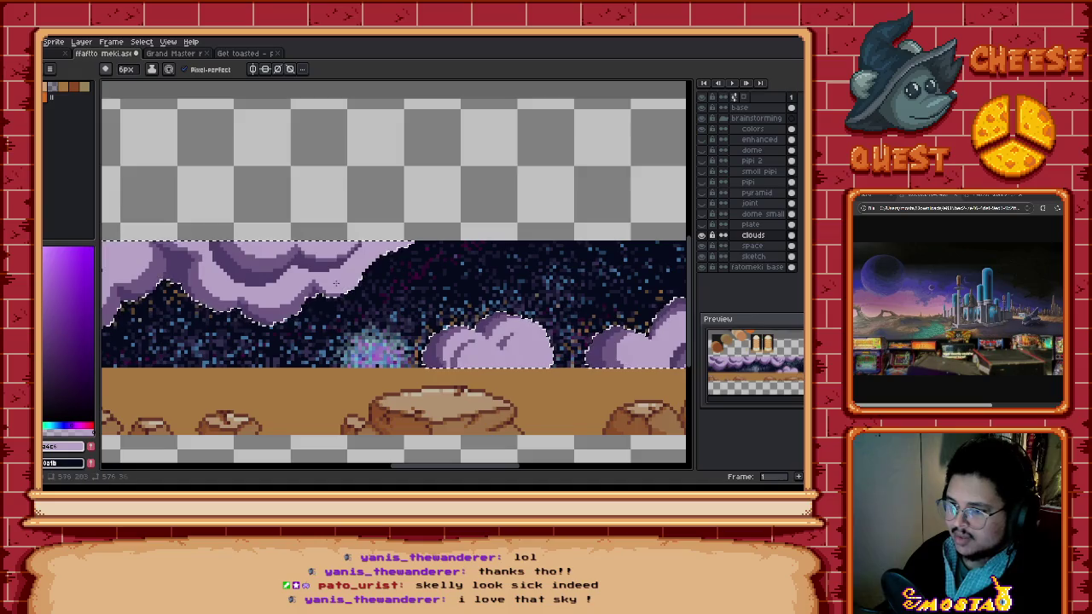
scroll(333, 282, "left", 2)
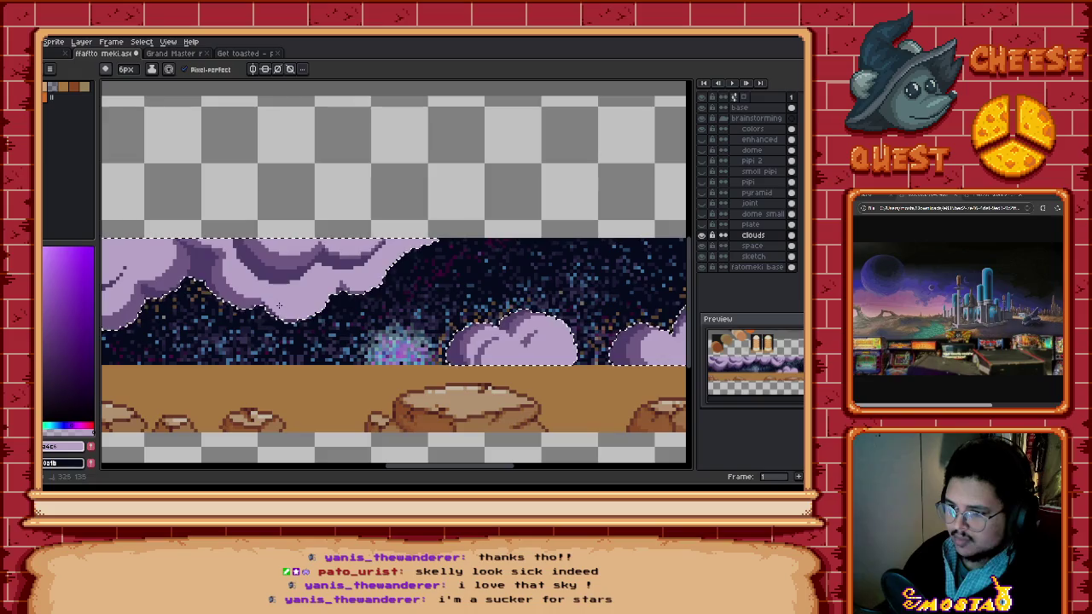
Step: Erase part of the cloud's lower edge and fill it back out with lilac
left_click_drag(317, 315, 324, 284)
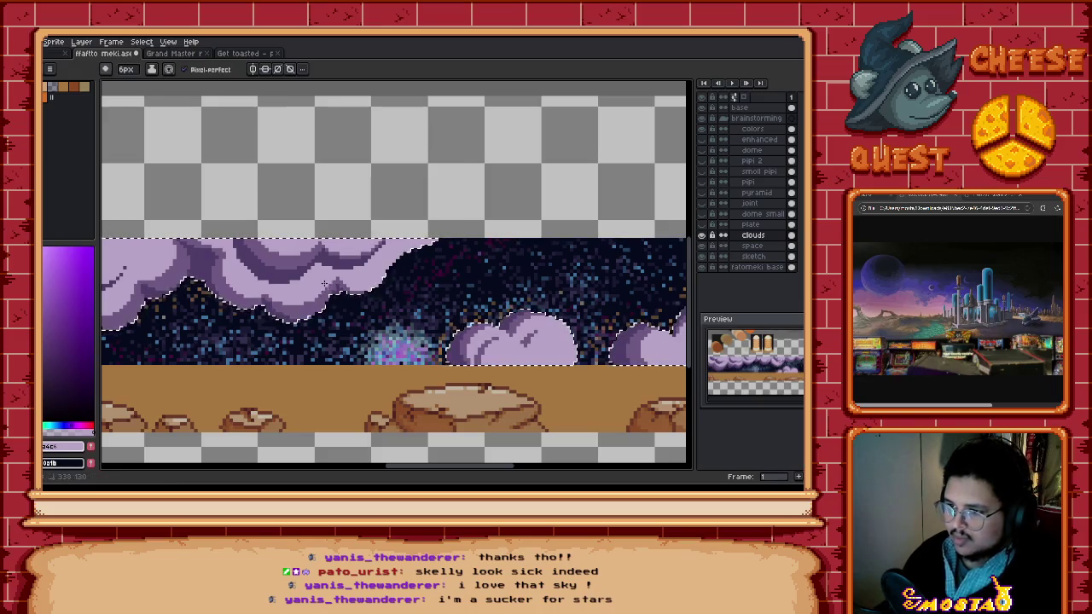
key("plus")
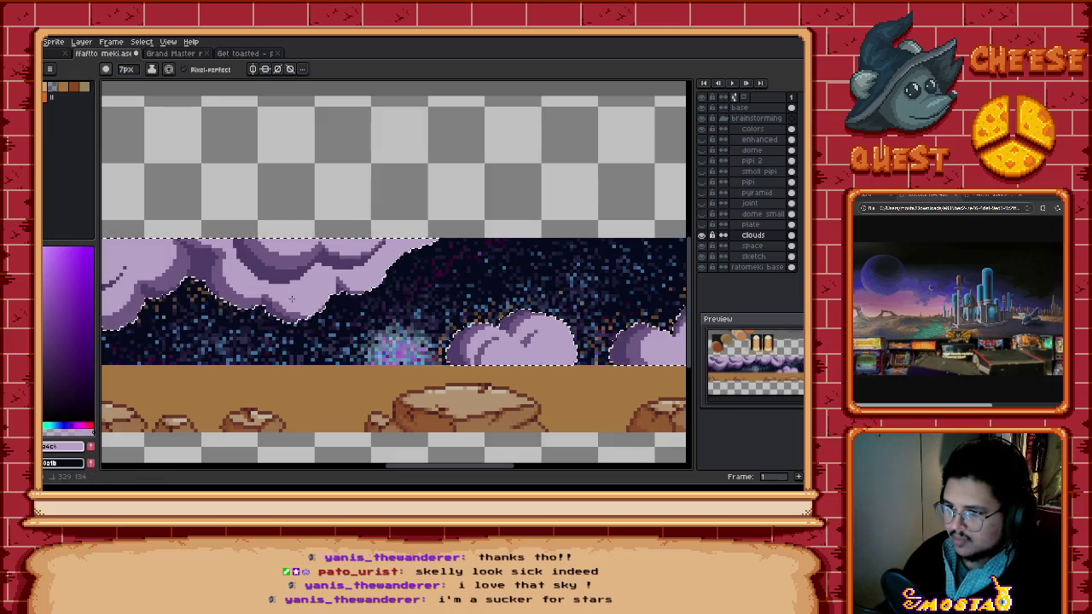
scroll(358, 299, "down", 2)
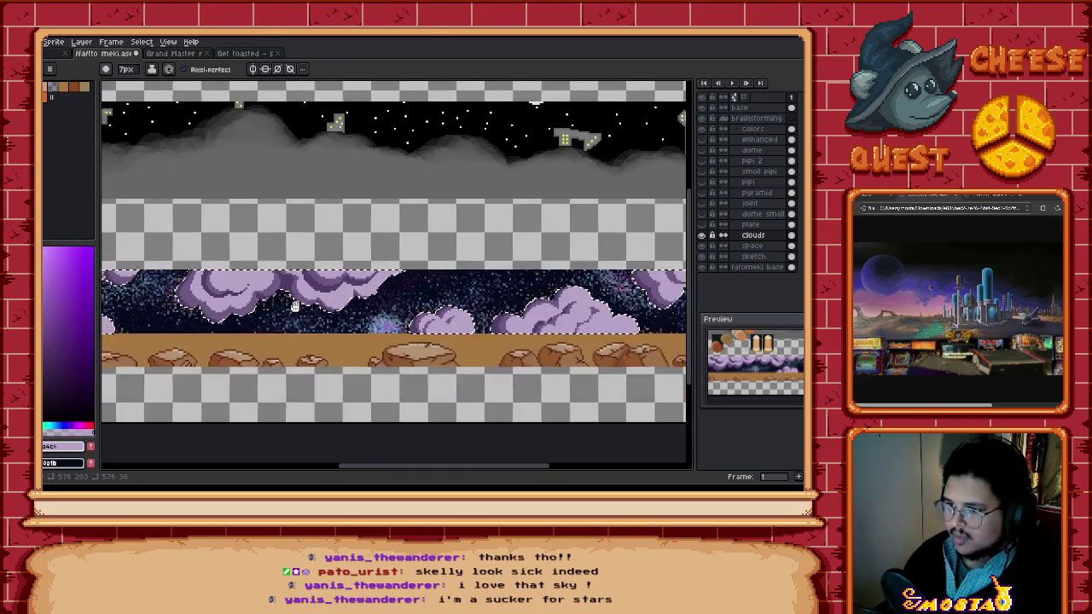
scroll(339, 273, "up", 2)
key("v")
key("b")
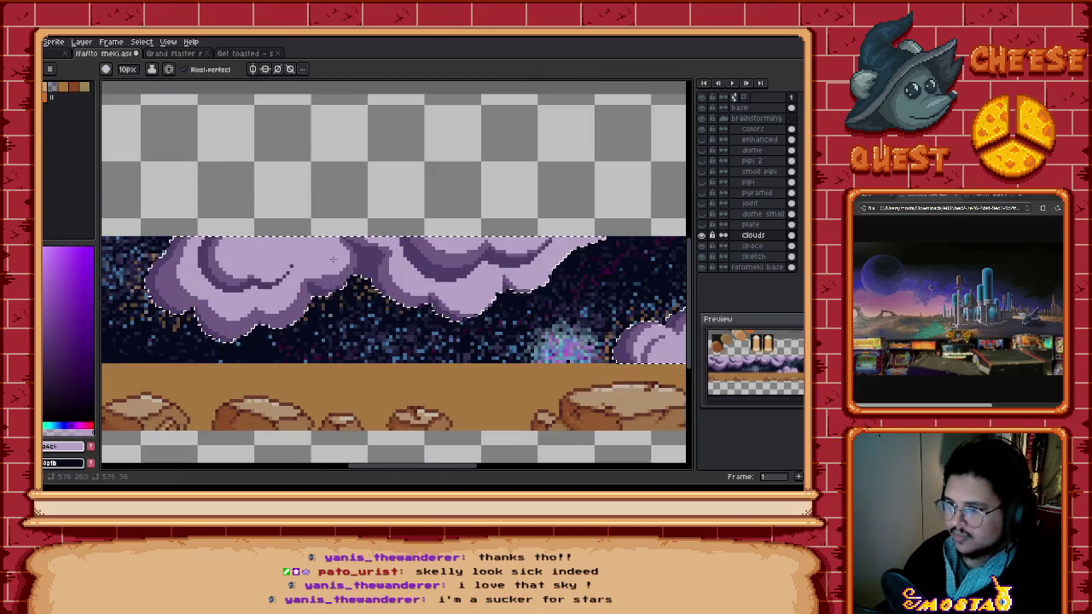
key("plus")
key("plus")
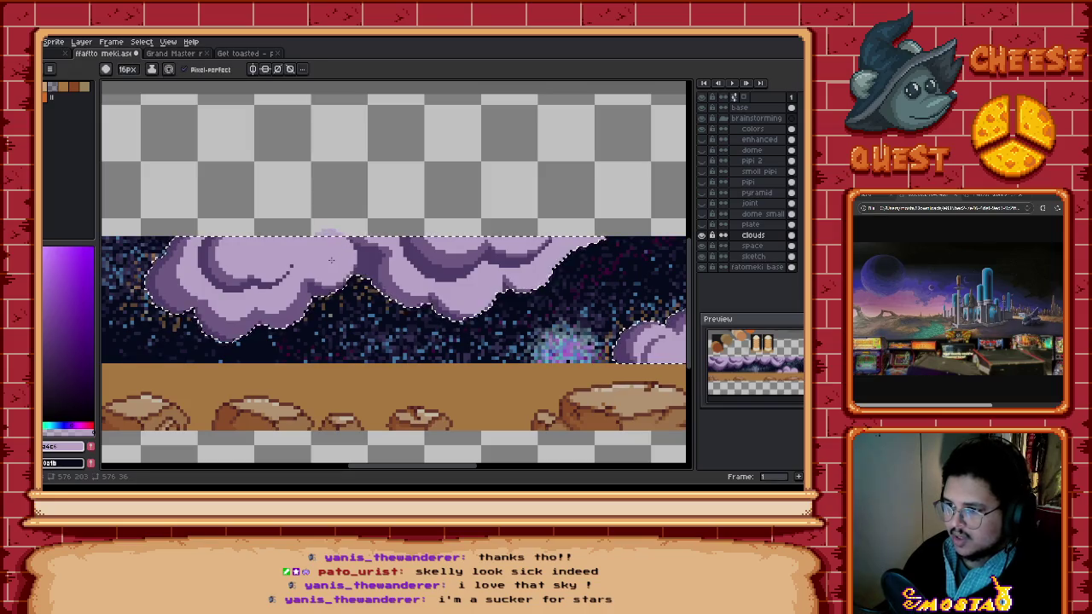
key("plus")
key("plus")
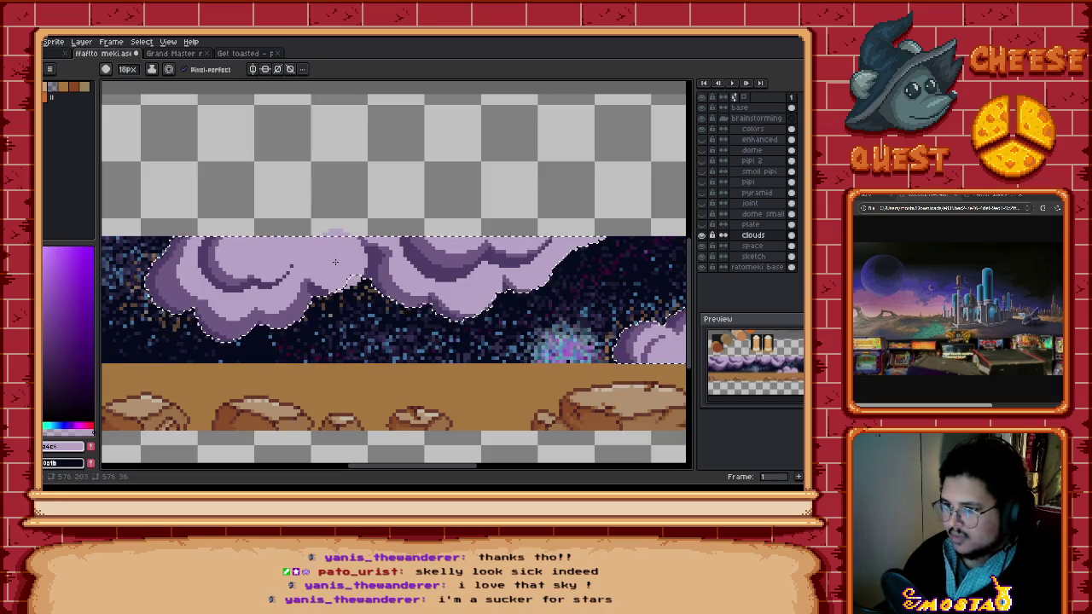
left_click_drag(307, 285, 288, 300)
Step: Reshape the lower cloud edge and extend its lower-left side, then sample the ground's tan
key("minus")
key("minus")
key("minus")
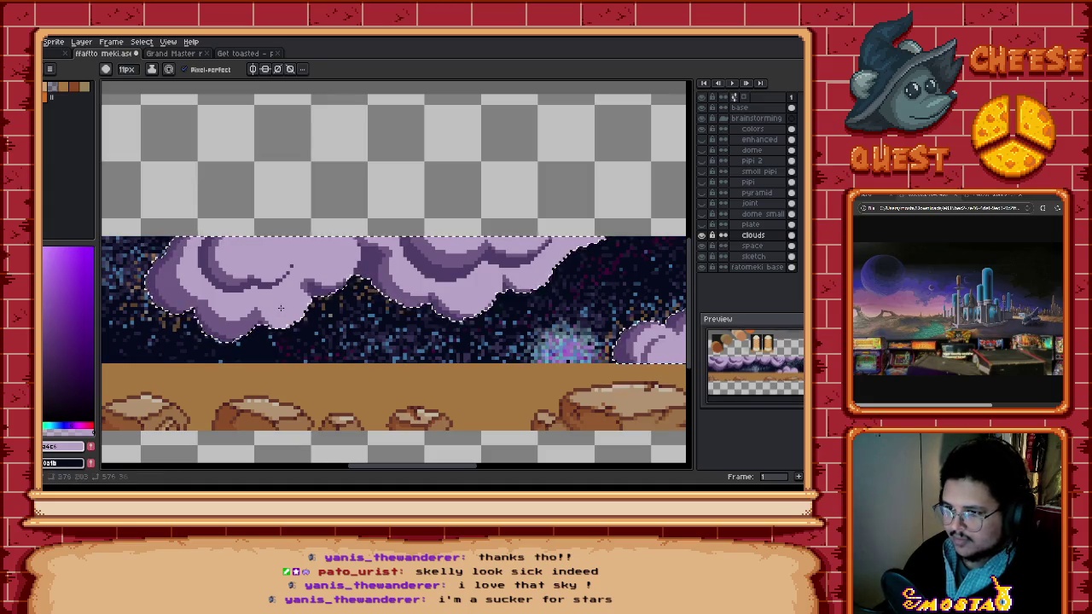
left_click_drag(276, 306, 237, 320)
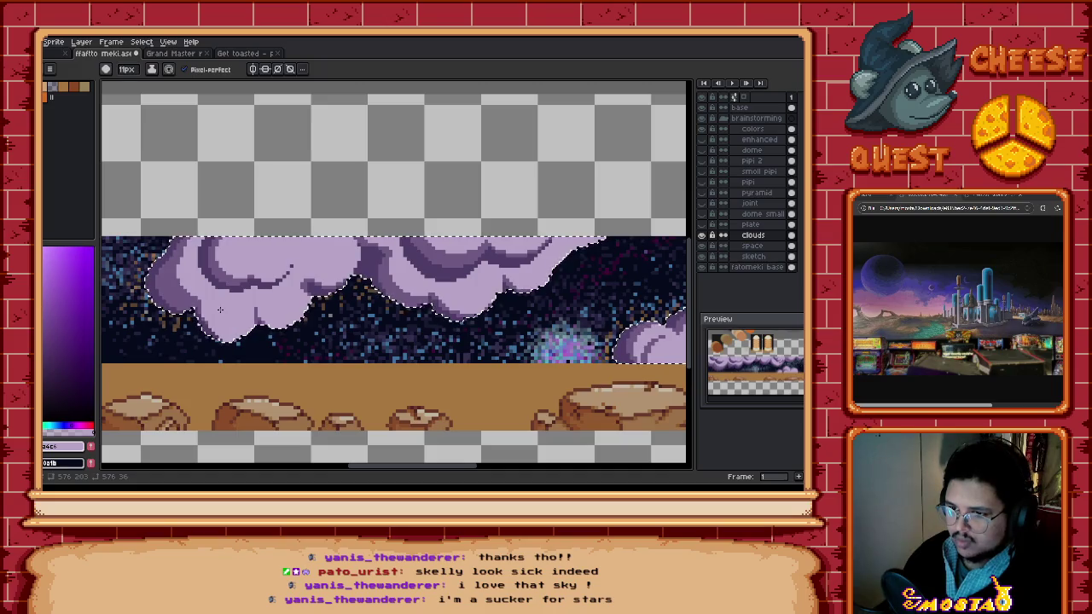
left_click_drag(205, 310, 177, 293)
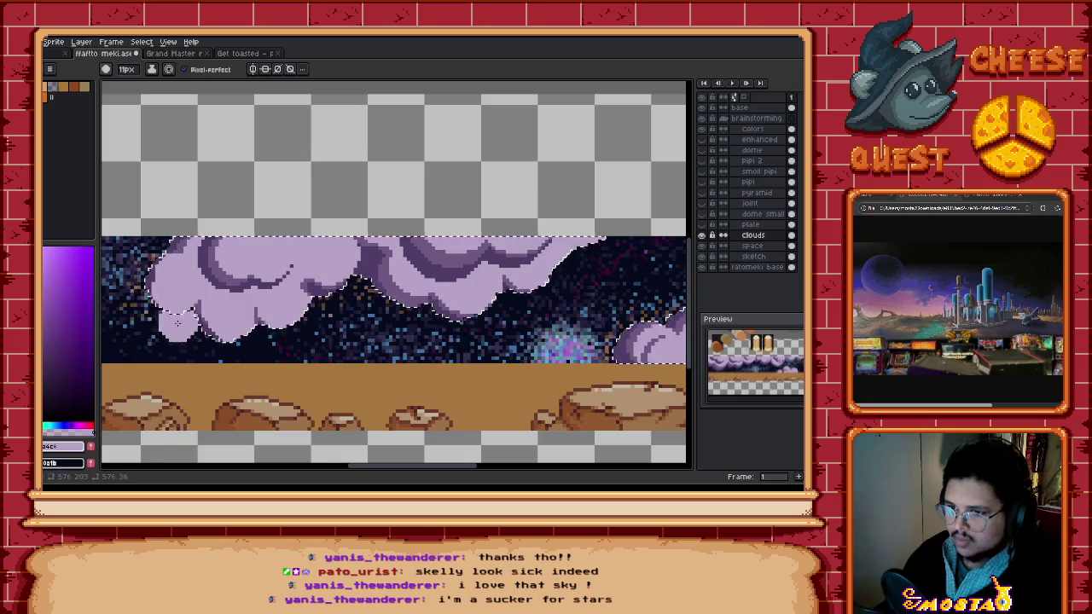
scroll(174, 273, "down", 3)
key("v")
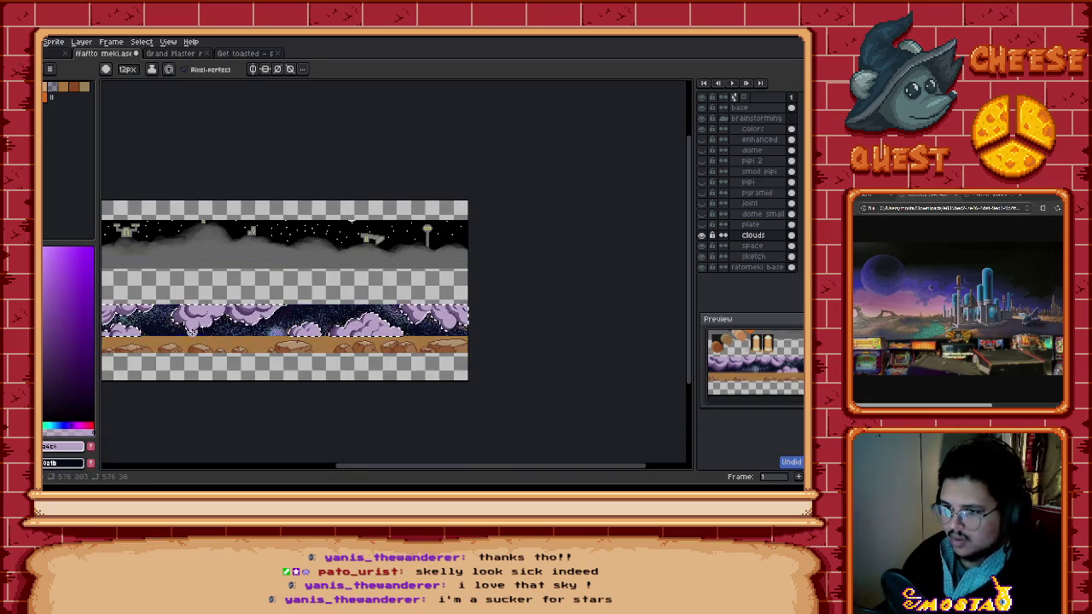
scroll(184, 337, "up", 2)
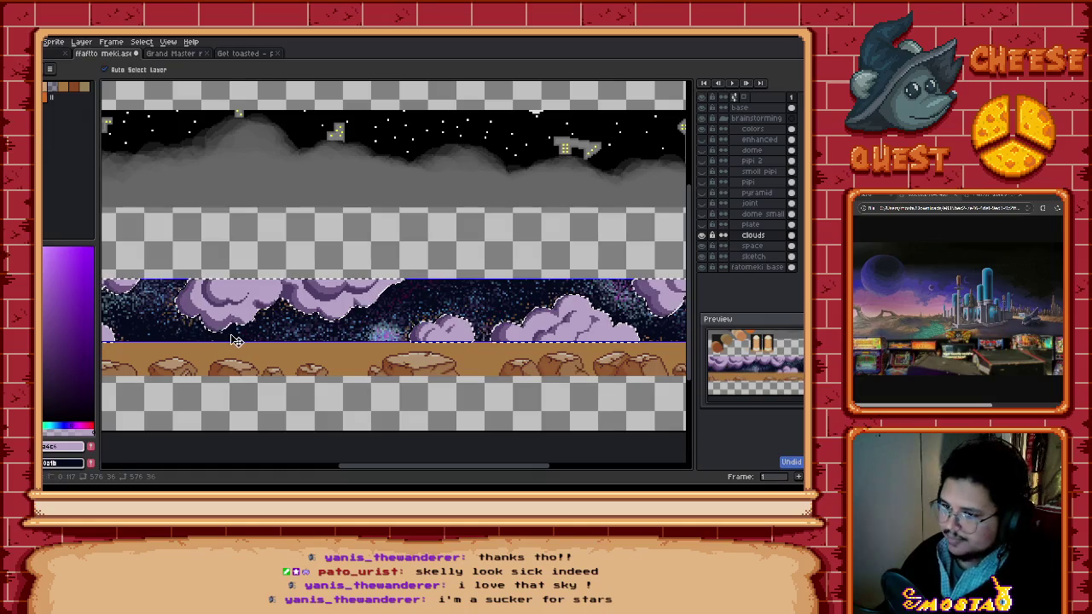
key("b")
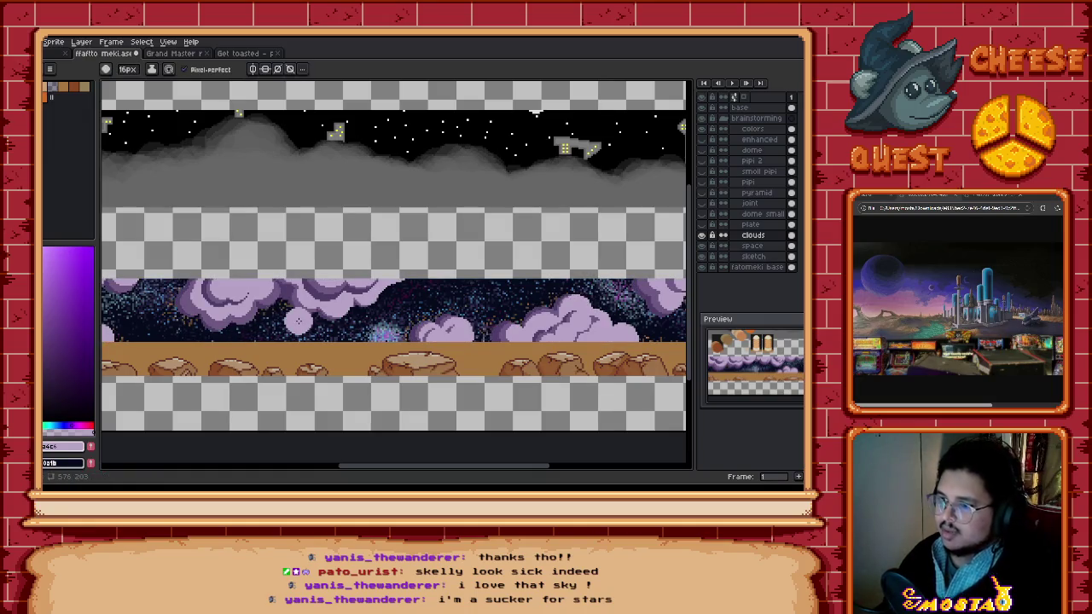
left_click(299, 353, "alt")
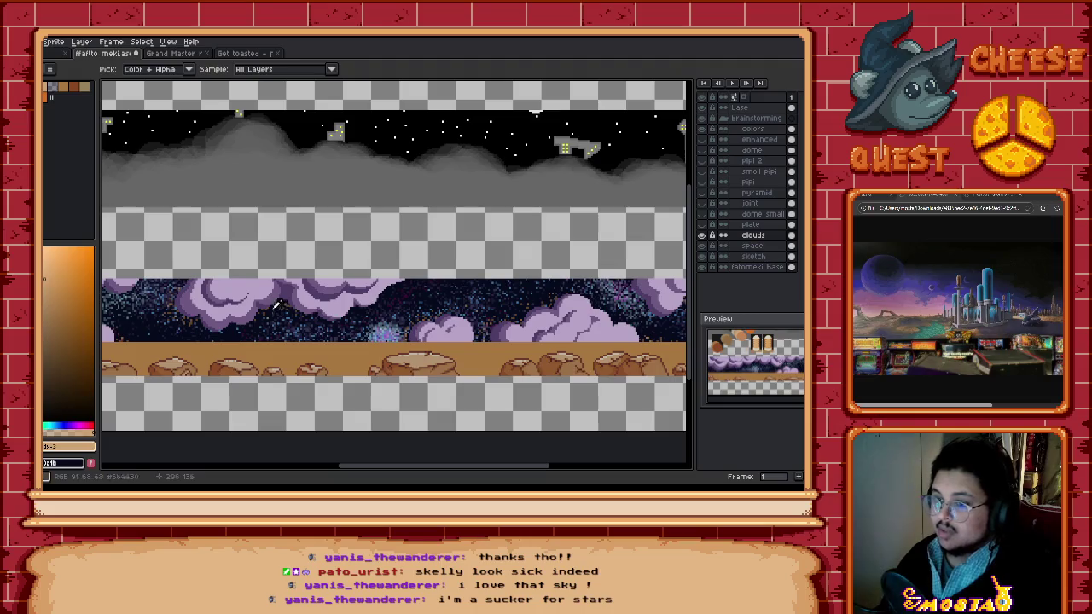
scroll(333, 319, "down", 1)
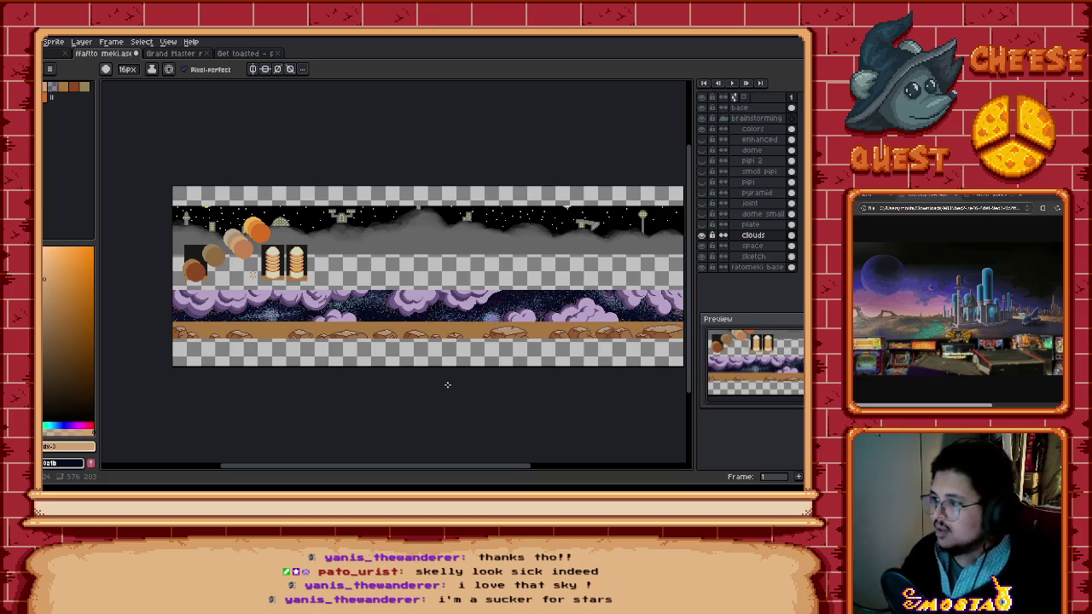
Step: Unhide the dome, pipi, pyramid and plate layers along the eye column
left_click(705, 141)
left_click(705, 141)
left_click_drag(706, 157, 710, 246)
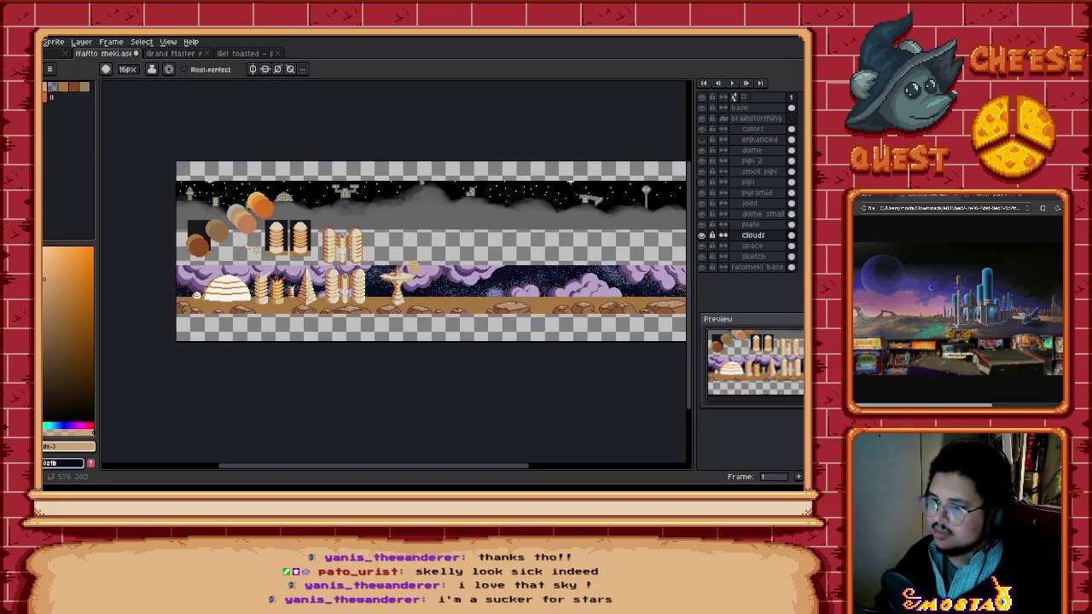
scroll(337, 283, "up", 2)
scroll(337, 283, "down", 3)
Step: Pan around the scene to inspect the dome, towers, pyramid and plate building
mouse_move(375, 268)
left_mouse_down()
mouse_move(448, 267)
mouse_move(329, 245)
left_mouse_up()
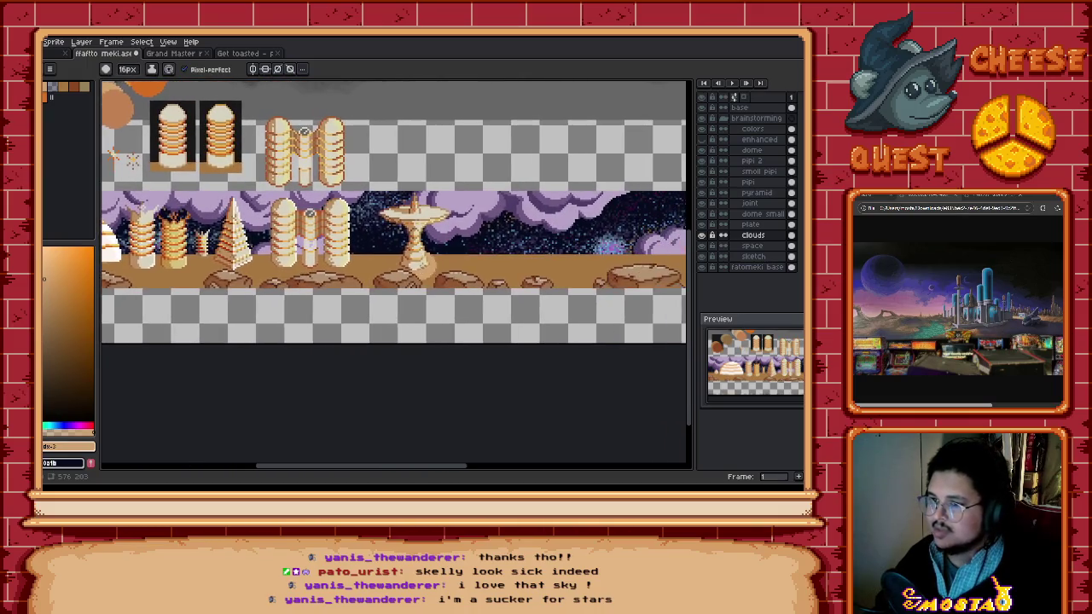
scroll(428, 269, "down", 2)
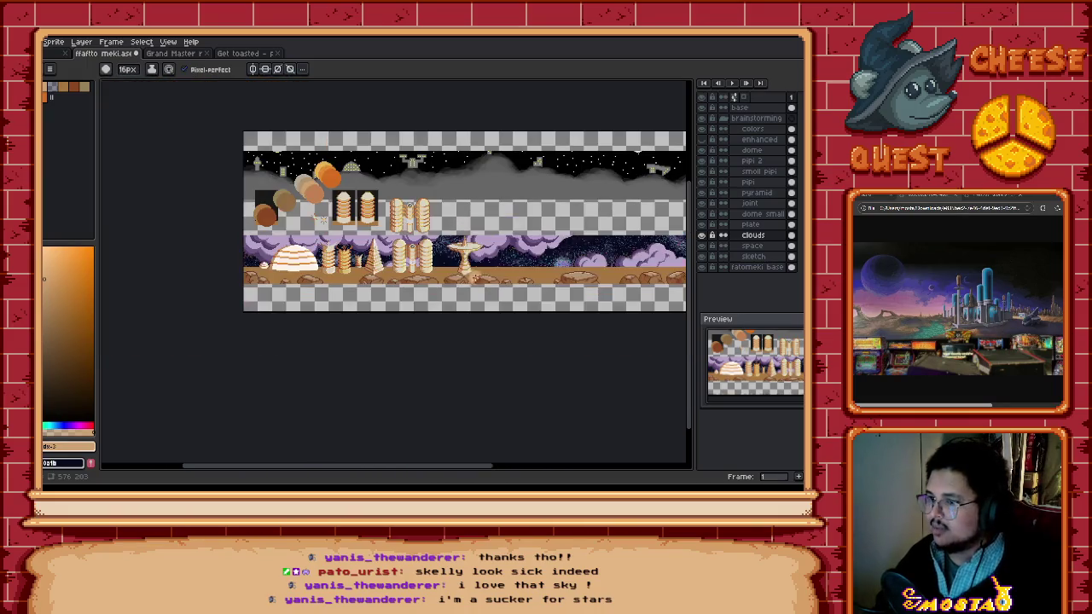
mouse_move(428, 270)
left_mouse_down()
mouse_move(418, 249)
mouse_move(404, 251)
left_mouse_up()
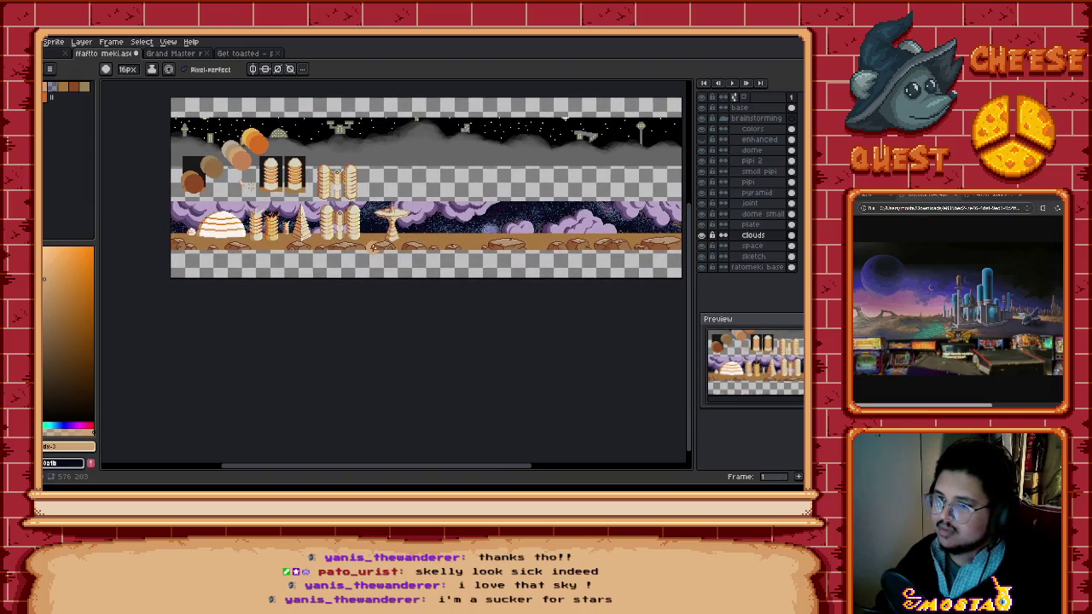
scroll(352, 252, "up", 1)
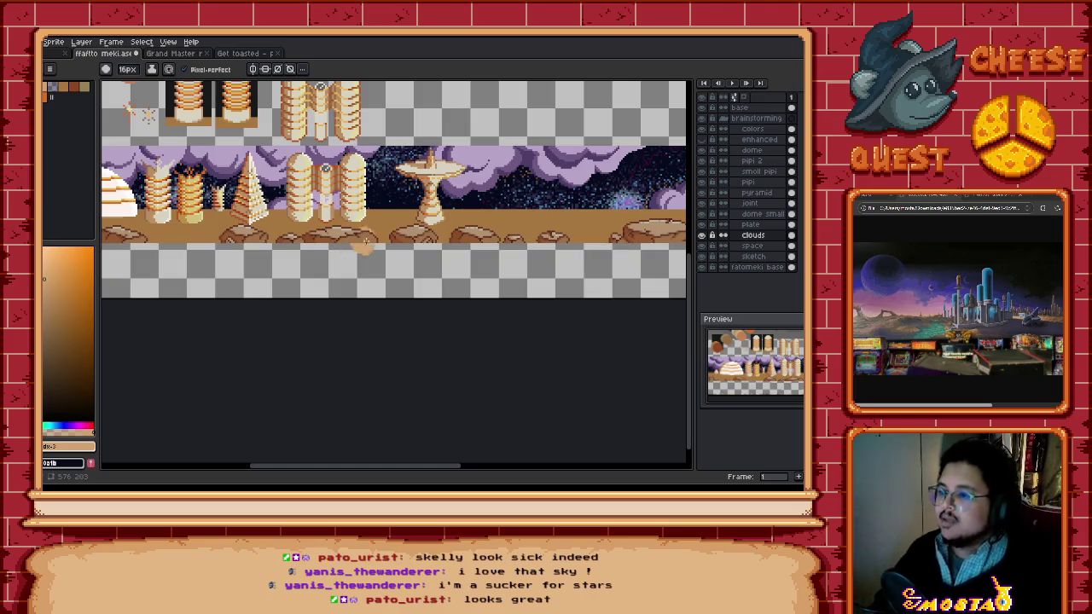
left_click_drag(375, 229, 413, 249)
left_click_drag(267, 210, 304, 214)
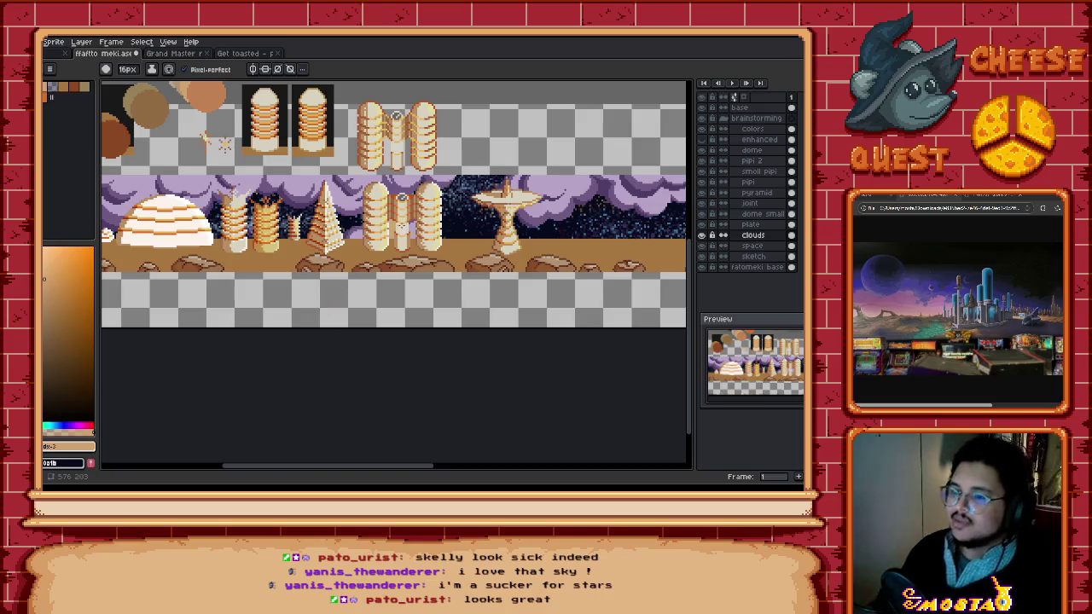
scroll(271, 262, "right", 3)
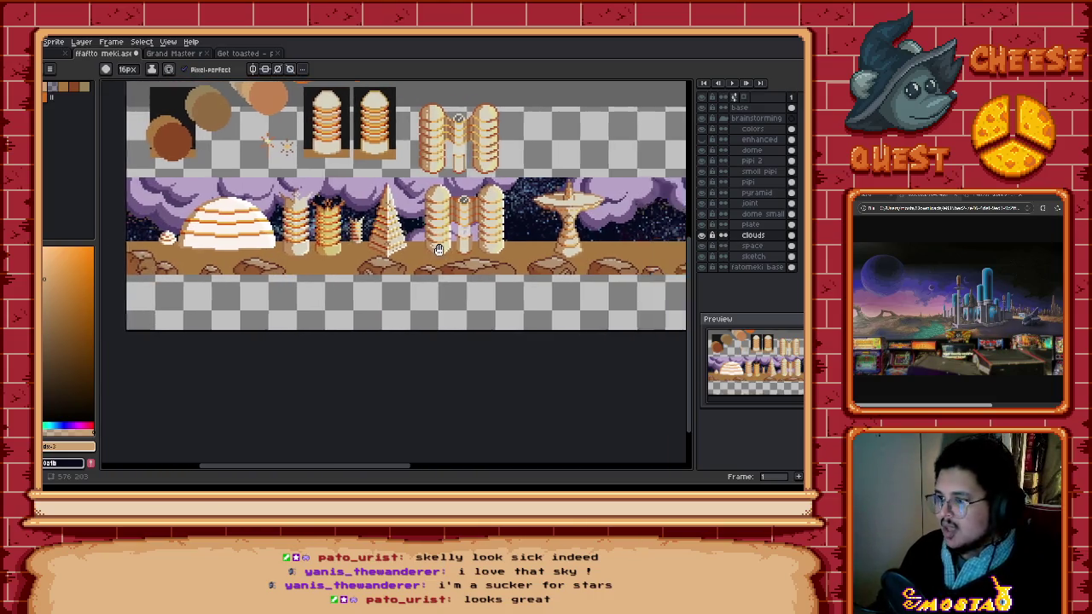
scroll(185, 147, "right", 9)
scroll(185, 146, "right", 3)
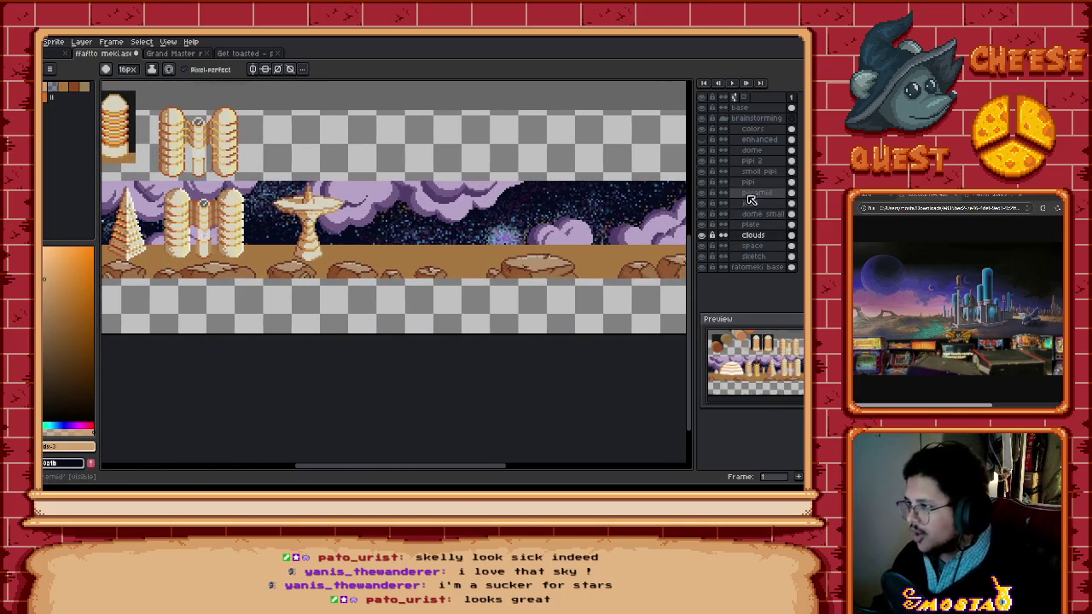
left_click(751, 224)
Step: Move the pedestal plate further right along the ground
scroll(327, 227, "left", 4)
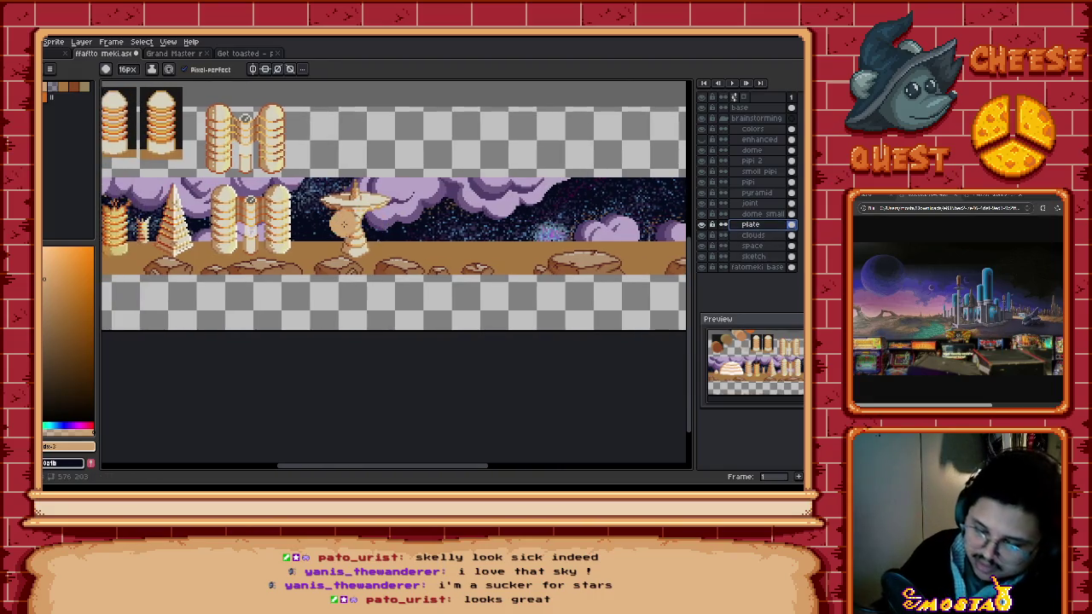
key("v")
mouse_move(352, 230)
left_mouse_down()
mouse_move(524, 253)
mouse_move(648, 248)
left_mouse_up()
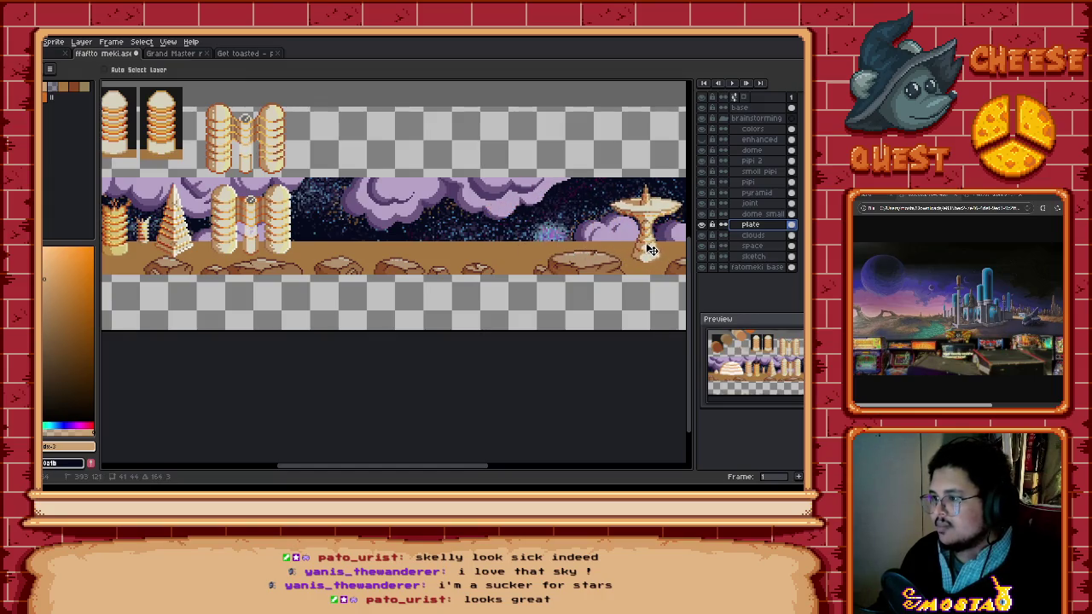
scroll(539, 256, "down", 2)
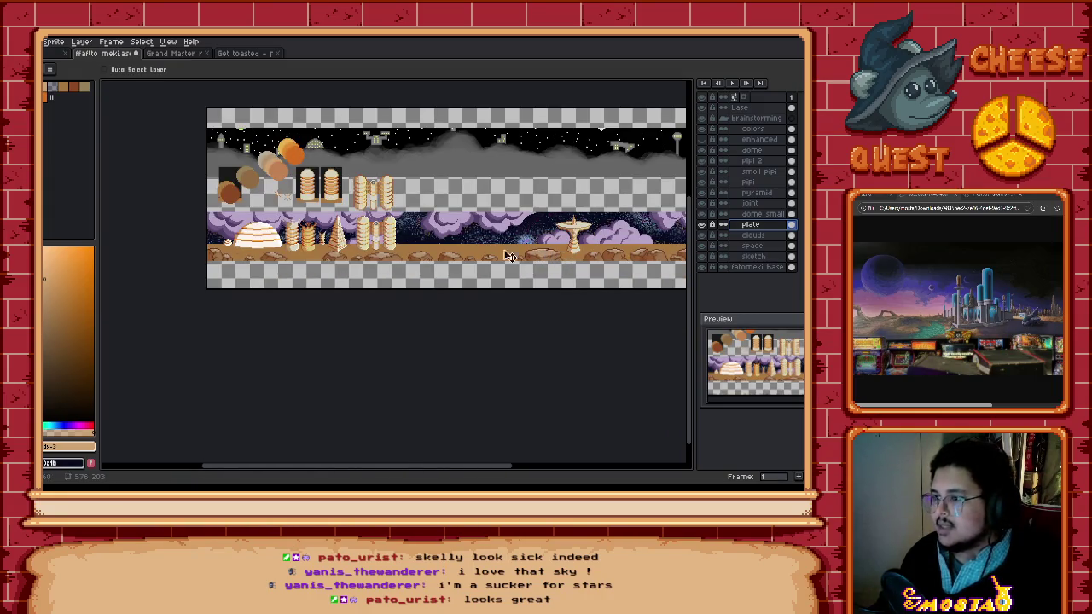
Step: Shift the joint towers right and set the pyramid down mid-ground
left_click(749, 203)
mouse_move(389, 243)
left_mouse_down()
mouse_move(648, 246)
mouse_move(483, 231)
left_mouse_up()
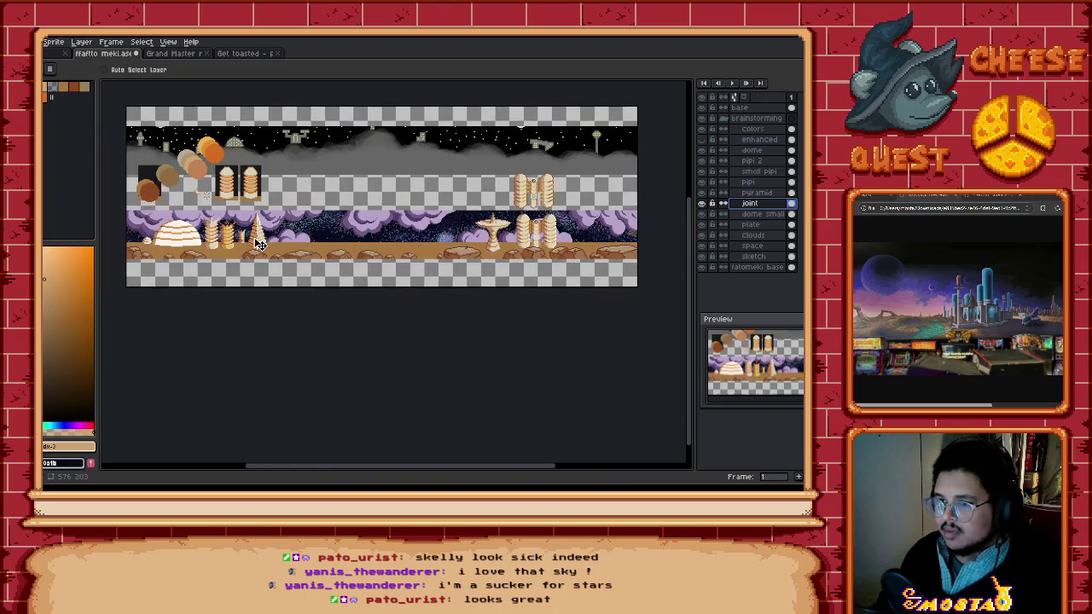
left_click(756, 193)
left_click_drag(256, 243, 623, 274)
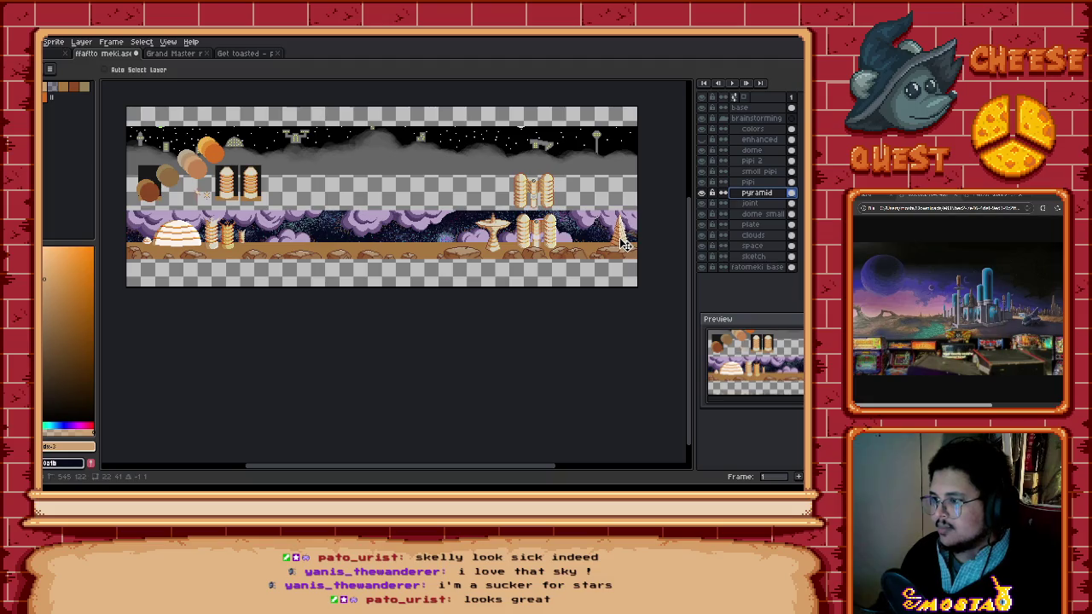
mouse_move(622, 243)
left_mouse_down()
mouse_move(431, 251)
mouse_move(476, 249)
mouse_move(434, 245)
mouse_move(427, 232)
left_mouse_up()
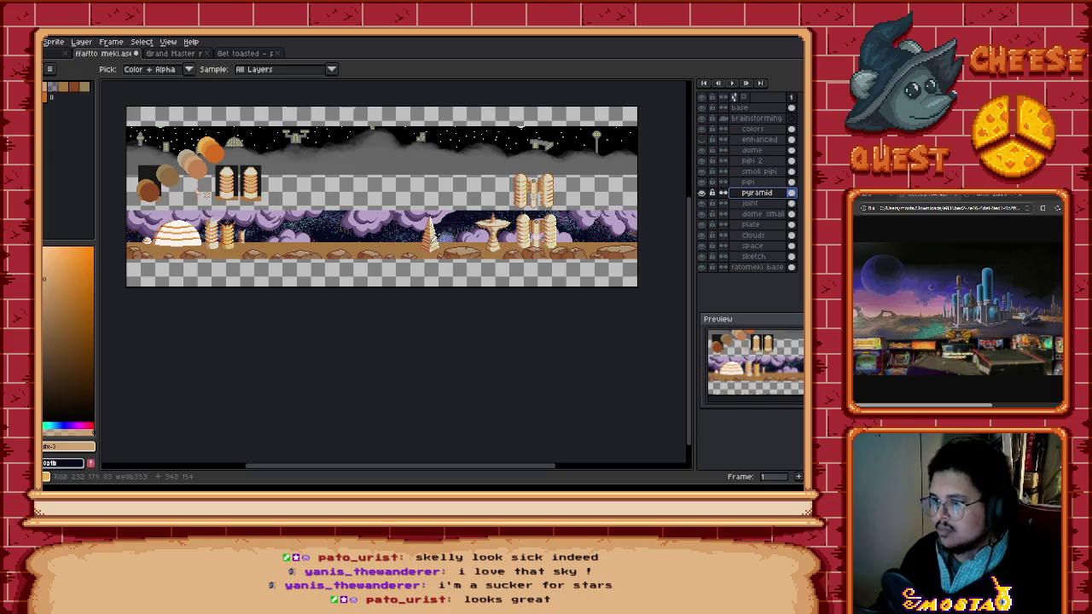
right_click(776, 197)
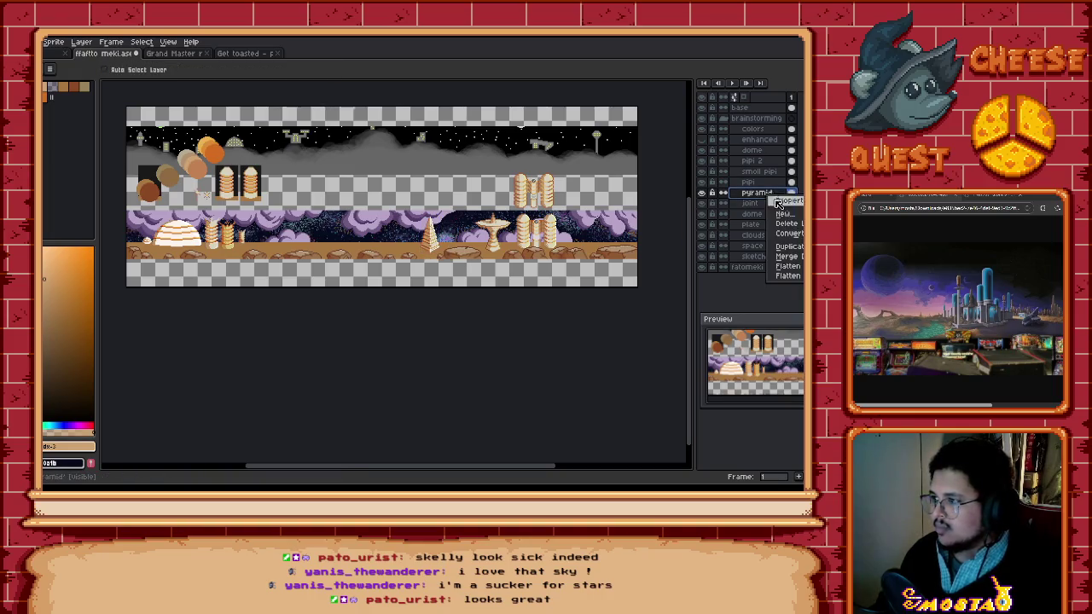
Step: Duplicate the pyramid twice and arrange the three copies into a tight cluster
left_click(786, 256)
left_click_drag(428, 250, 418, 253)
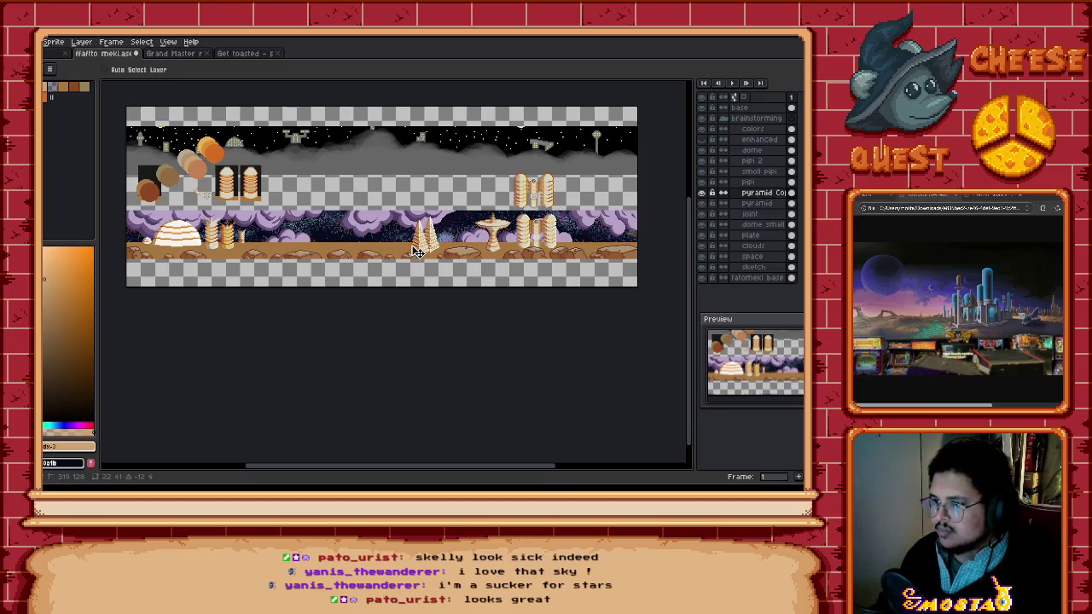
right_click(768, 195)
left_click(787, 247)
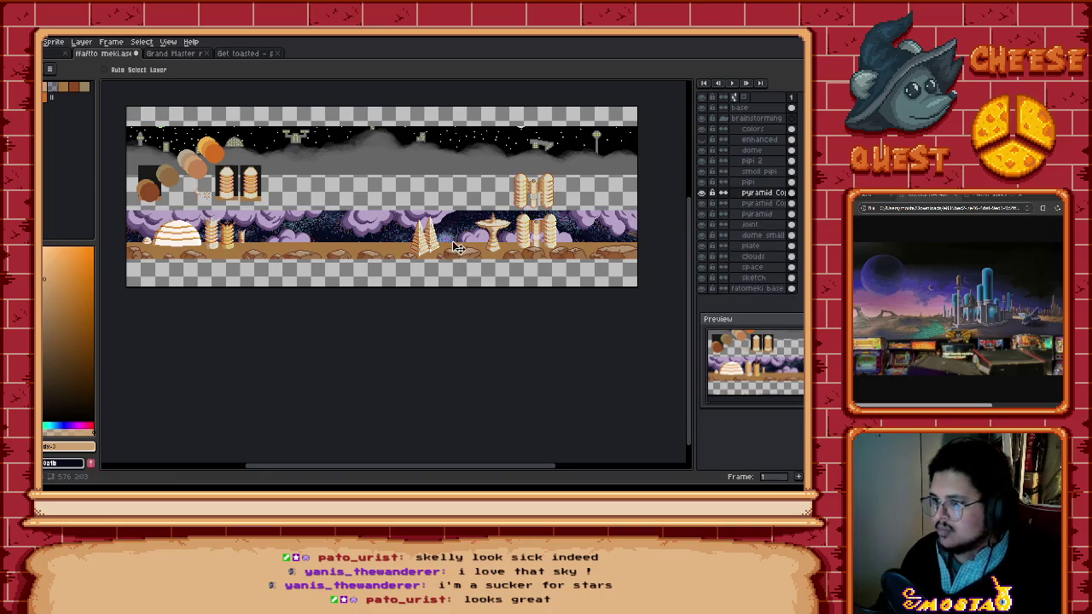
left_click_drag(418, 254, 433, 260)
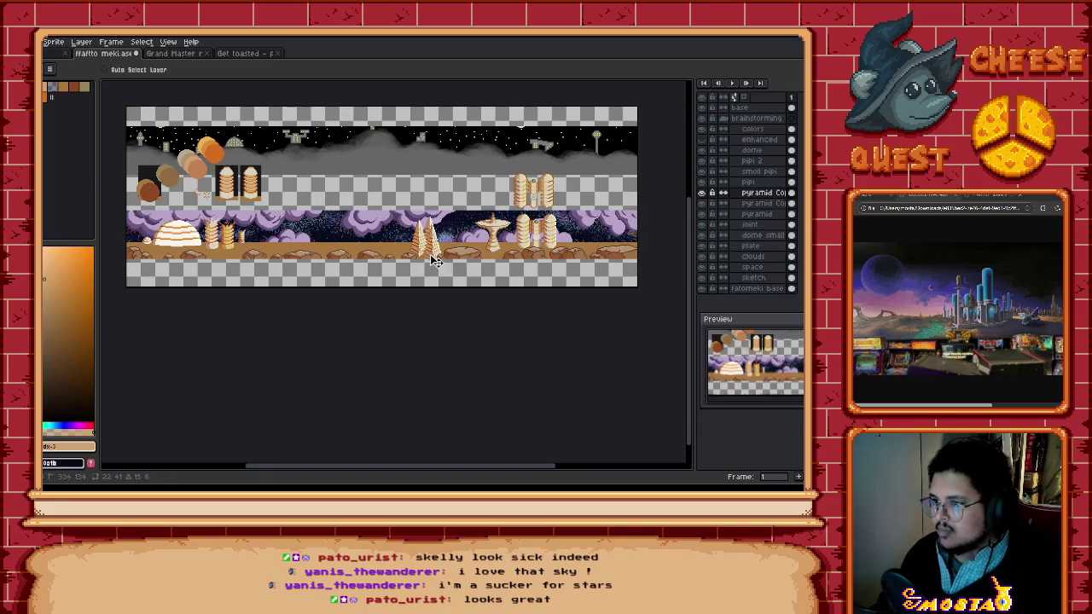
left_click(755, 214, "ctrl")
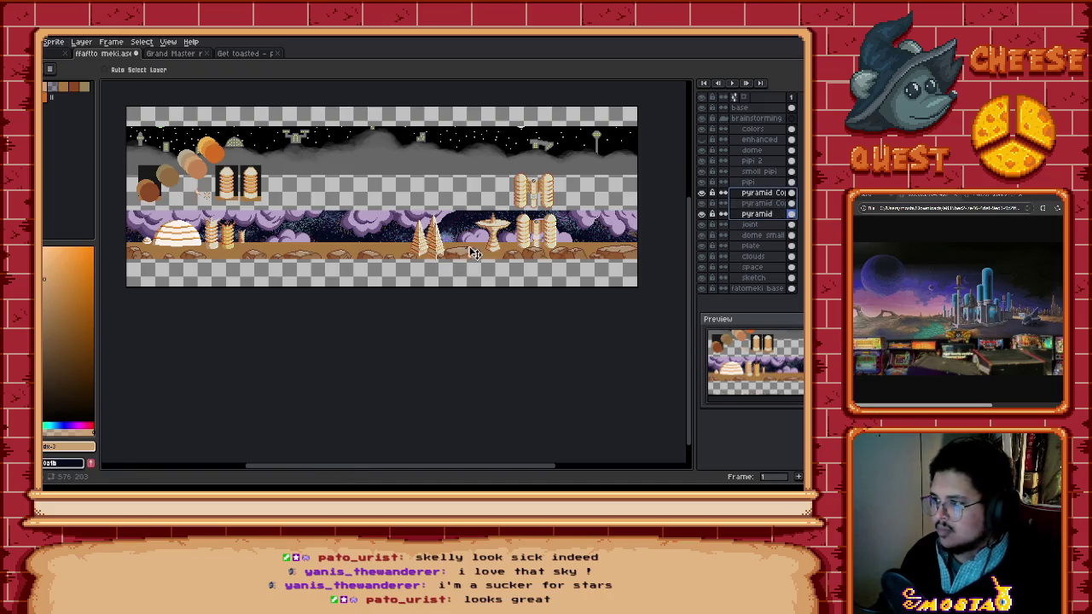
key("ctrl+z")
left_click(768, 203, "ctrl")
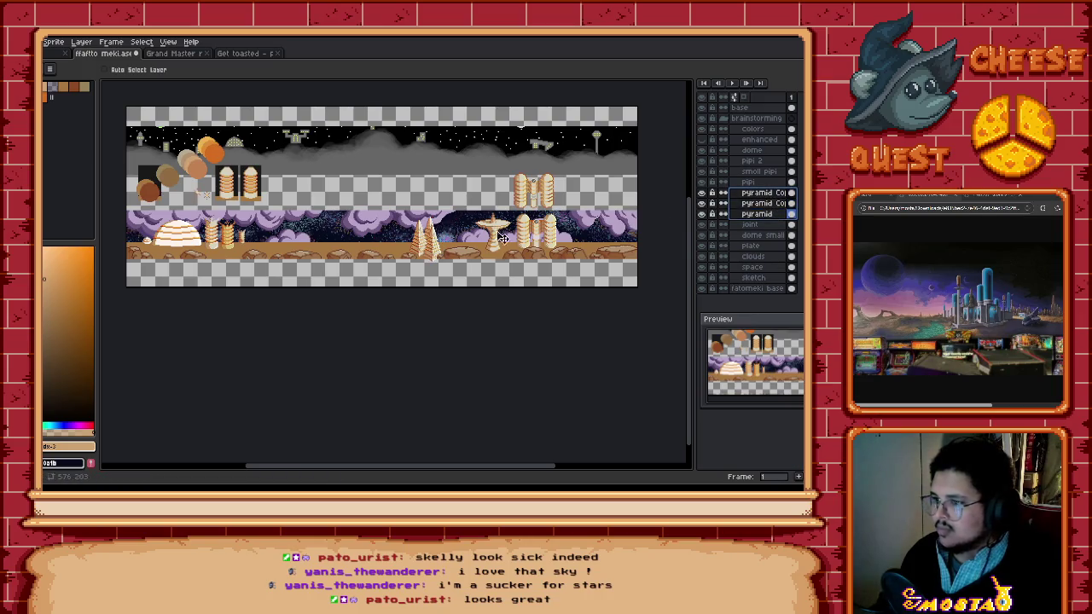
left_click_drag(435, 254, 434, 252)
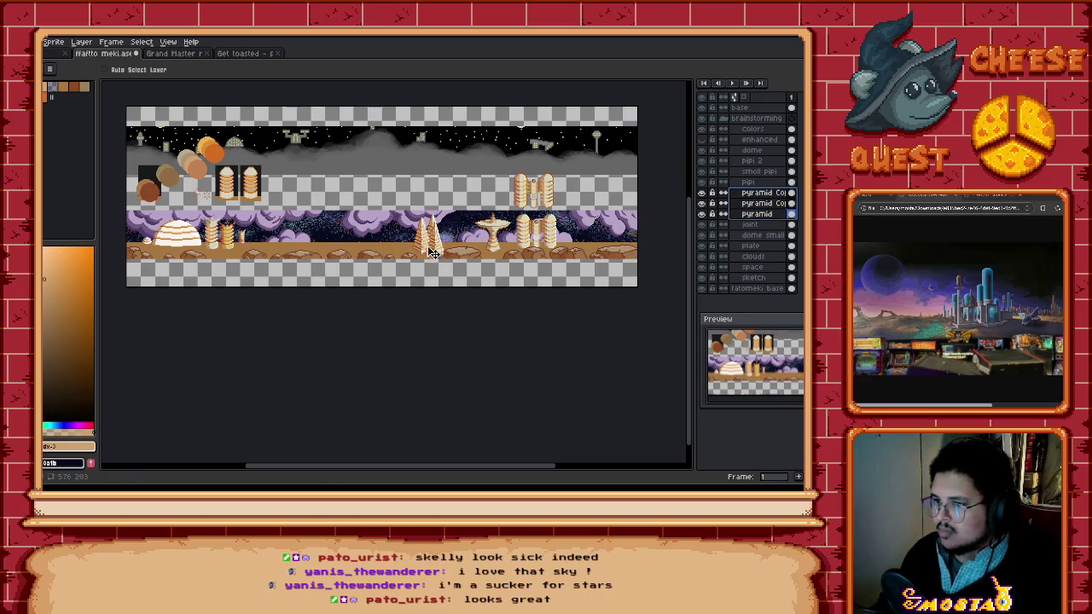
Step: Move the pipi tower further right along the ground
scroll(431, 251, "left", 2)
scroll(418, 239, "left", 1)
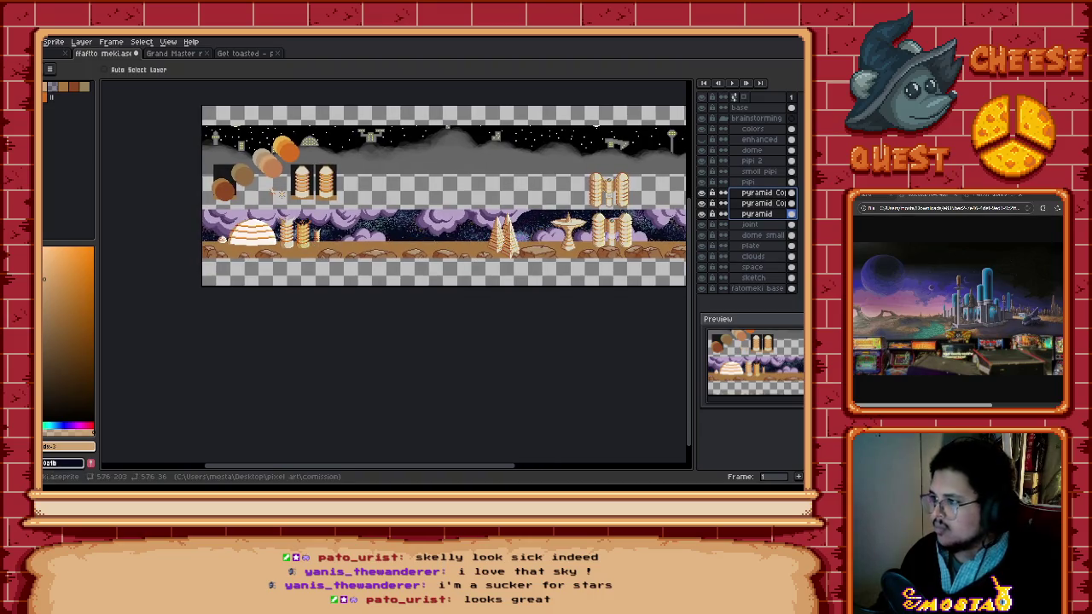
left_click(303, 247)
mouse_move(300, 247)
left_mouse_down()
mouse_move(486, 258)
mouse_move(364, 253)
left_mouse_up()
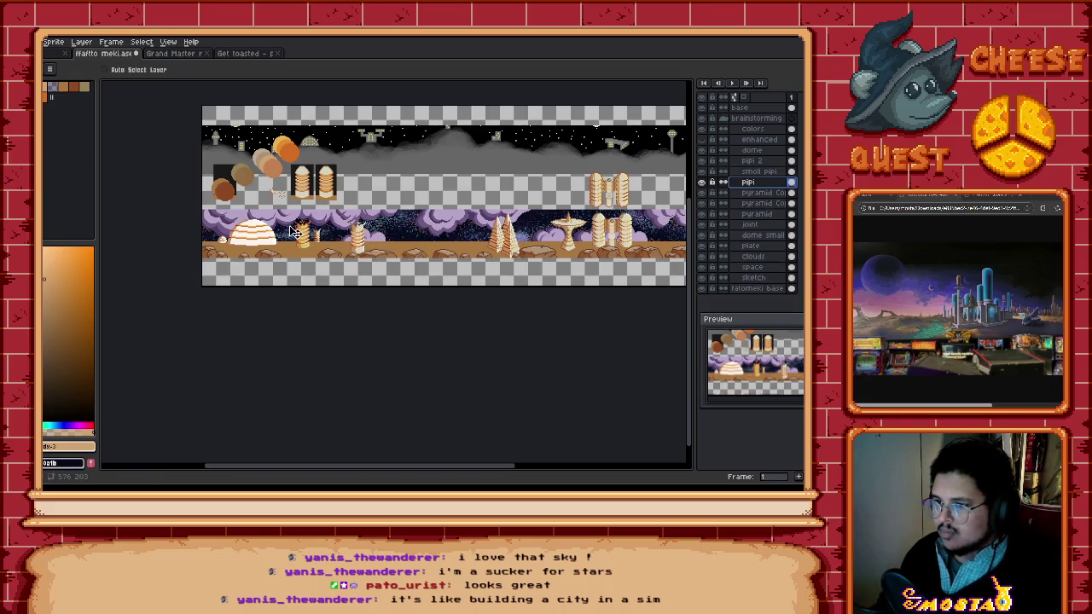
Step: Move the smoll pipi tower right and make two copies of its layer
left_click(758, 172)
left_click_drag(325, 246, 352, 252)
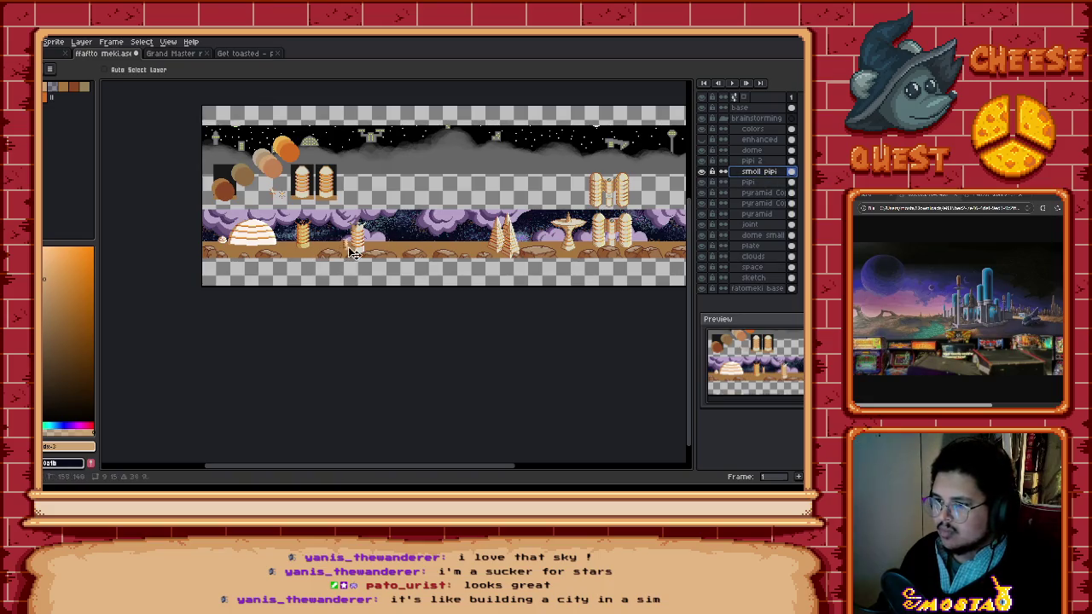
right_click(778, 171)
left_click(789, 222)
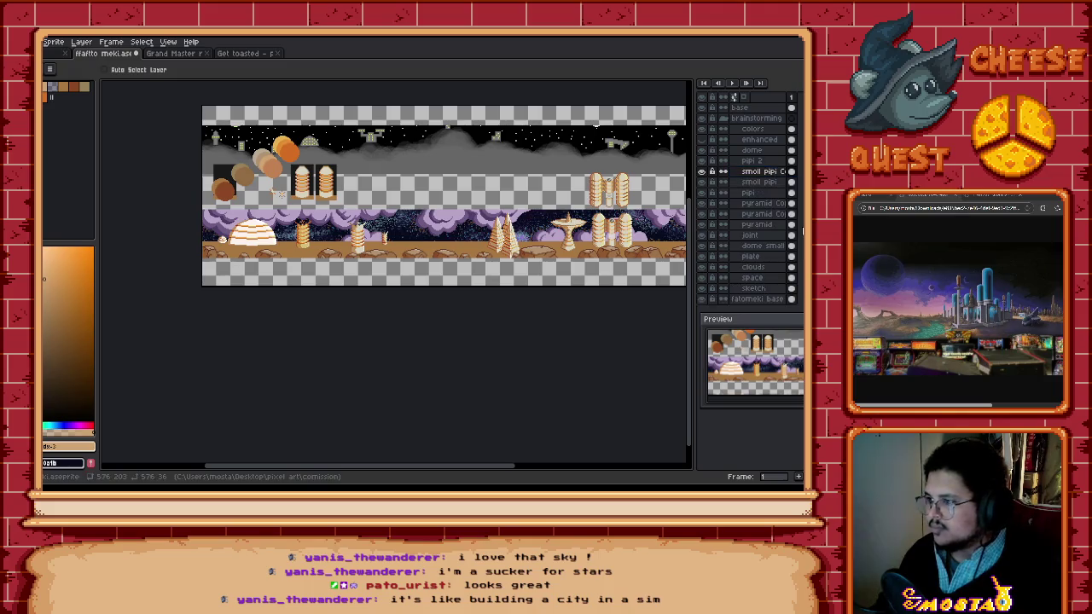
right_click(775, 171)
left_click(789, 223)
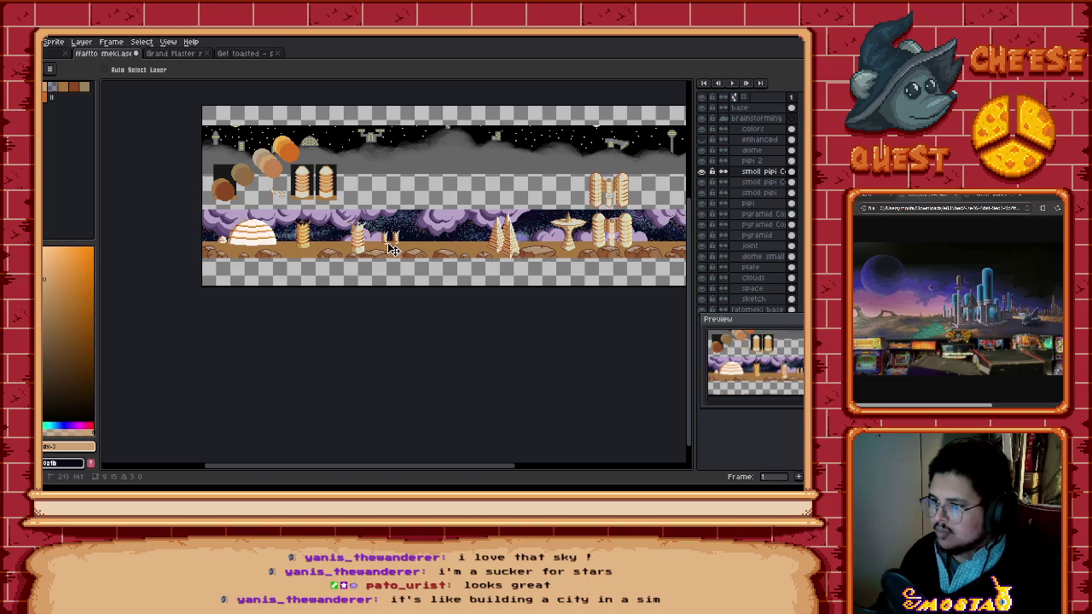
left_click(385, 247)
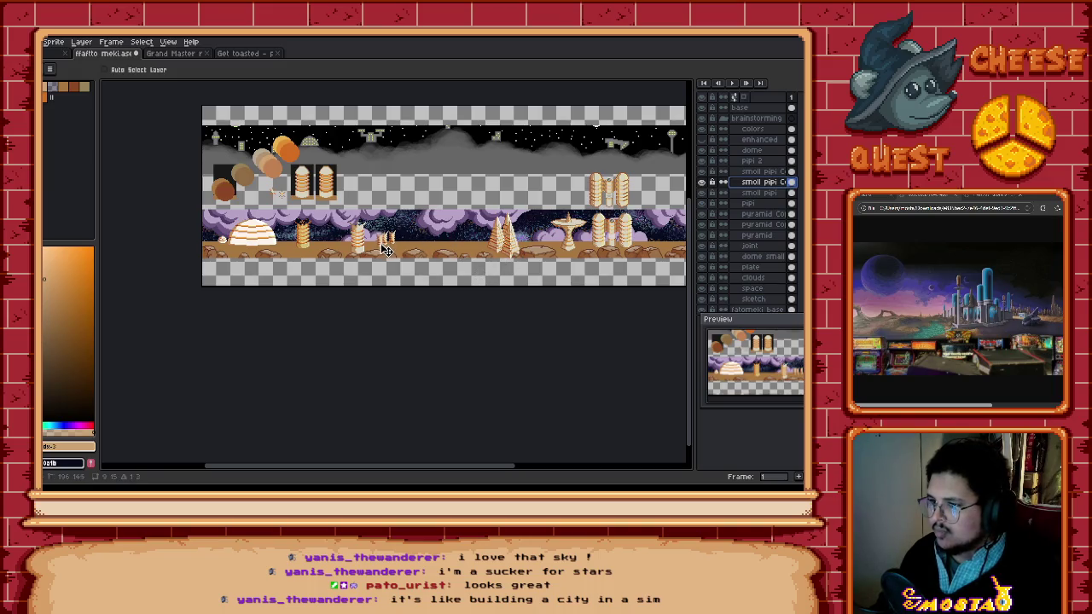
left_click(588, 222)
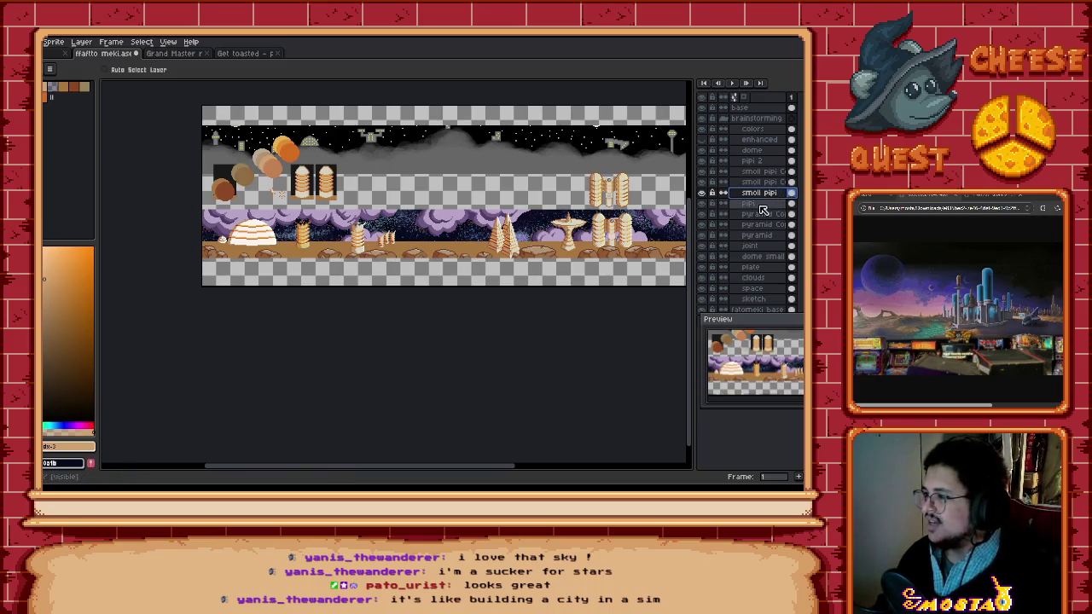
Step: Move the pipi 2 tower right and place a duplicate copy further right
left_click(750, 161)
left_click_drag(309, 247, 413, 258)
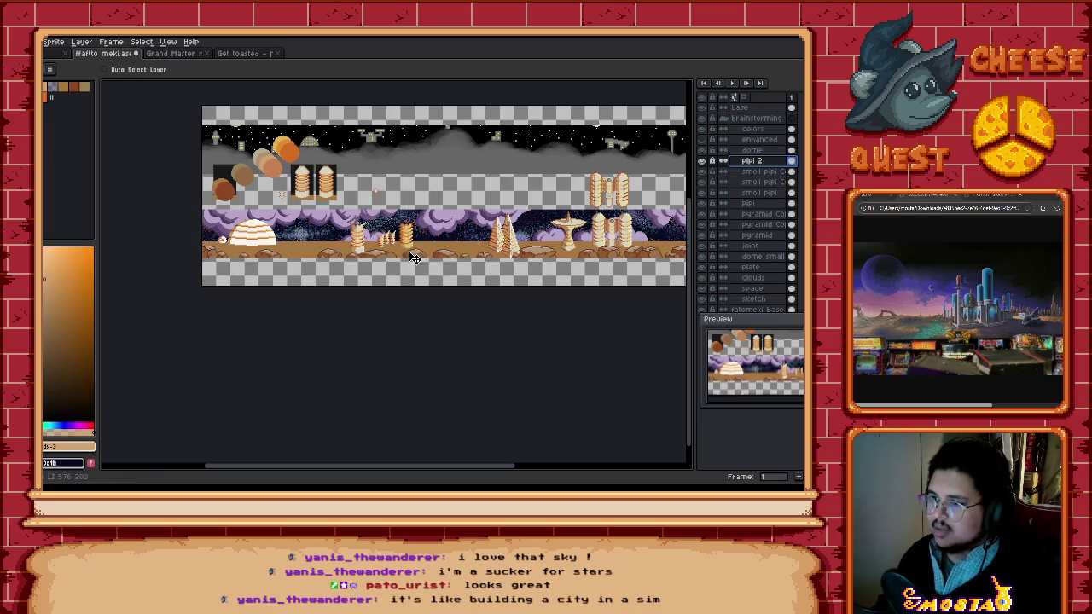
right_click(769, 162)
mouse_move(788, 202)
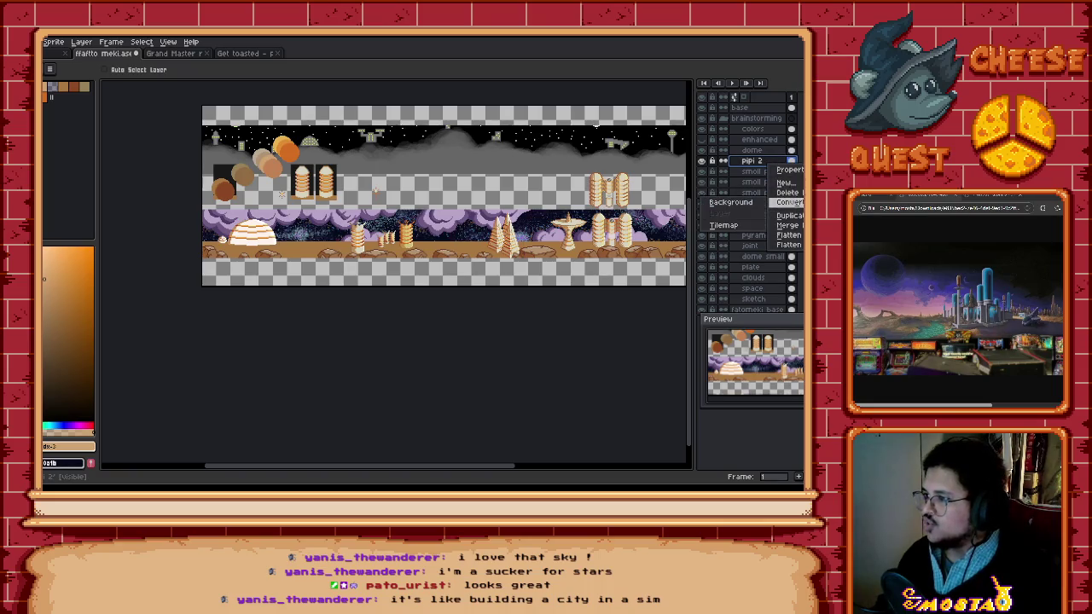
left_click(788, 215)
left_click_drag(413, 245, 422, 250)
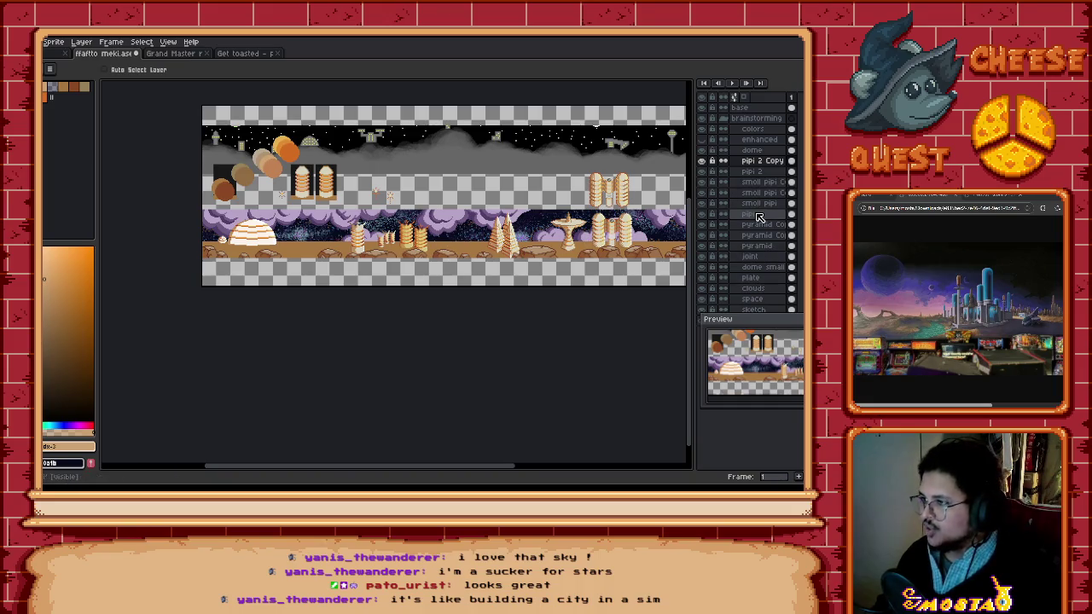
Step: Nudge the white dome right and stack dome small directly beneath dome
left_click(757, 153)
mouse_move(271, 245)
left_mouse_down()
mouse_move(293, 250)
mouse_move(282, 249)
left_mouse_up()
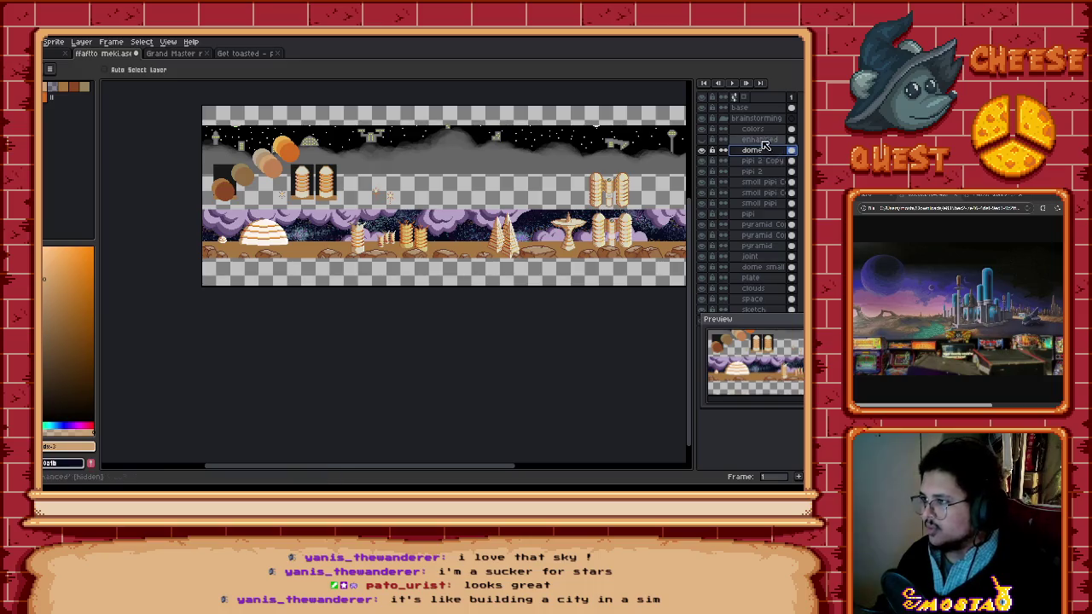
left_click(763, 268)
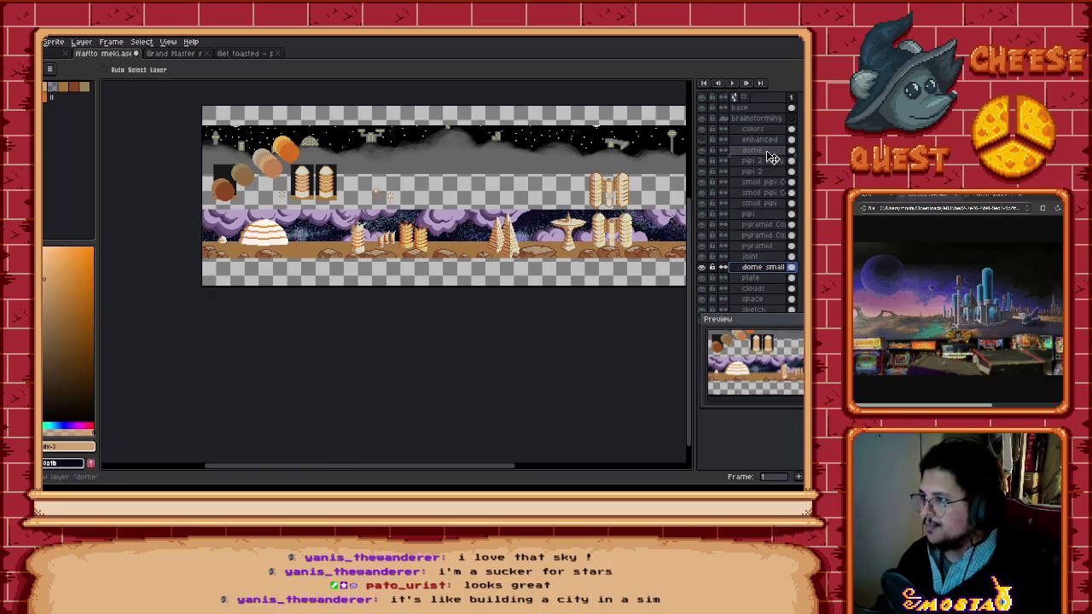
left_click_drag(770, 158, 768, 161)
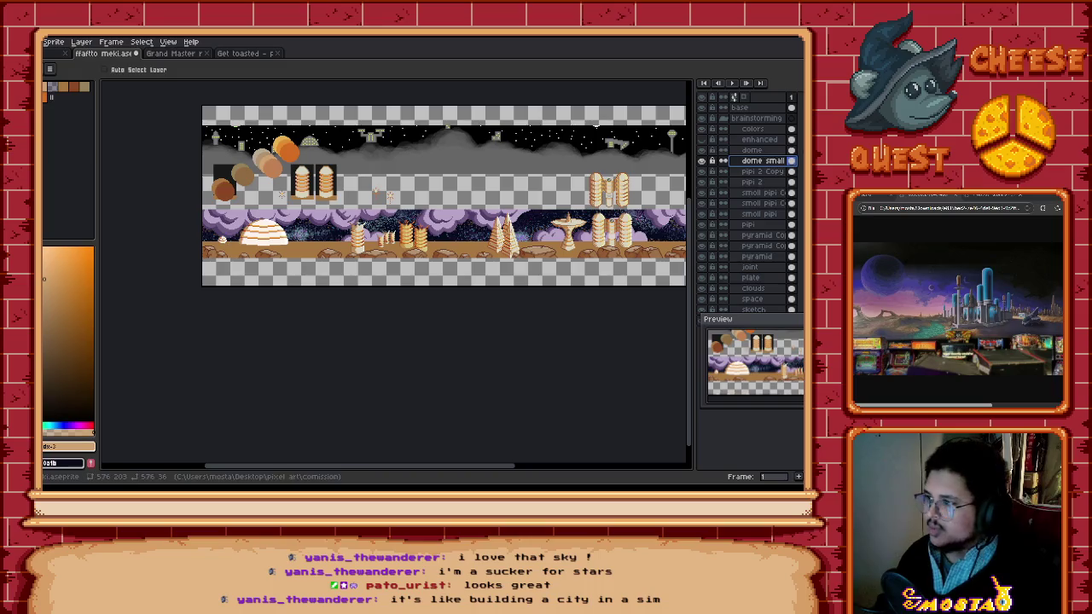
Step: Duplicate the big dome layer and position the copies along the ground
right_click(769, 157)
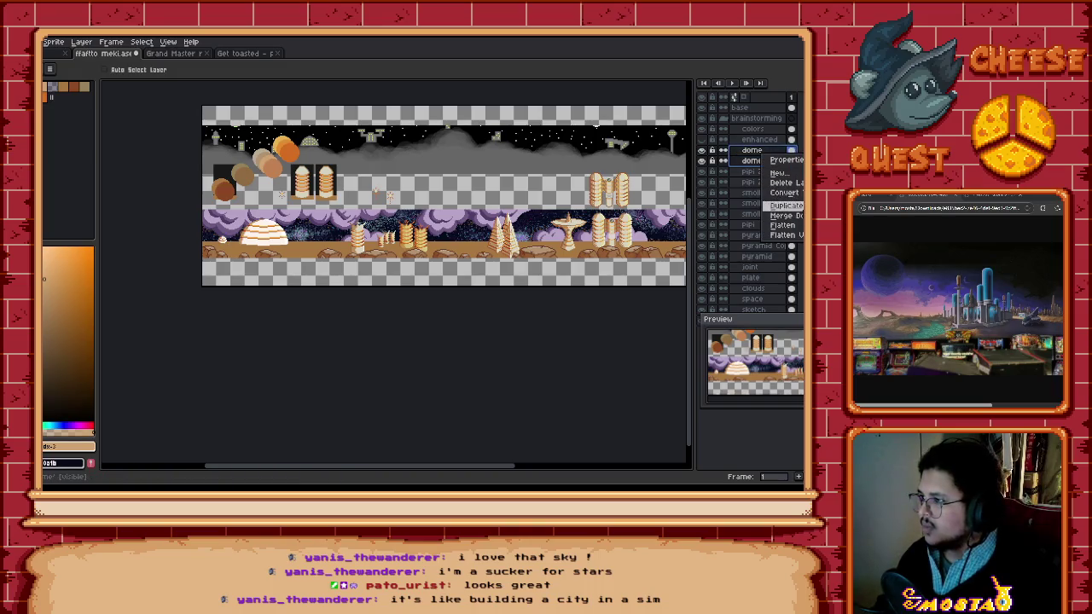
left_click(785, 205)
left_click_drag(264, 248, 682, 270)
scroll(639, 259, "down", 1)
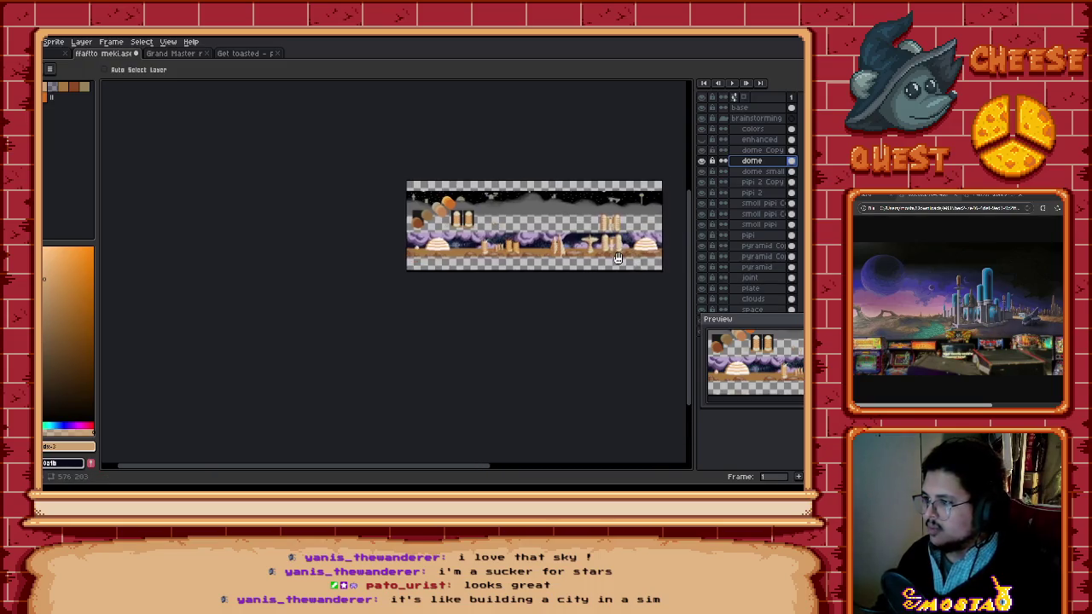
scroll(592, 262, "up", 1)
left_click(761, 150)
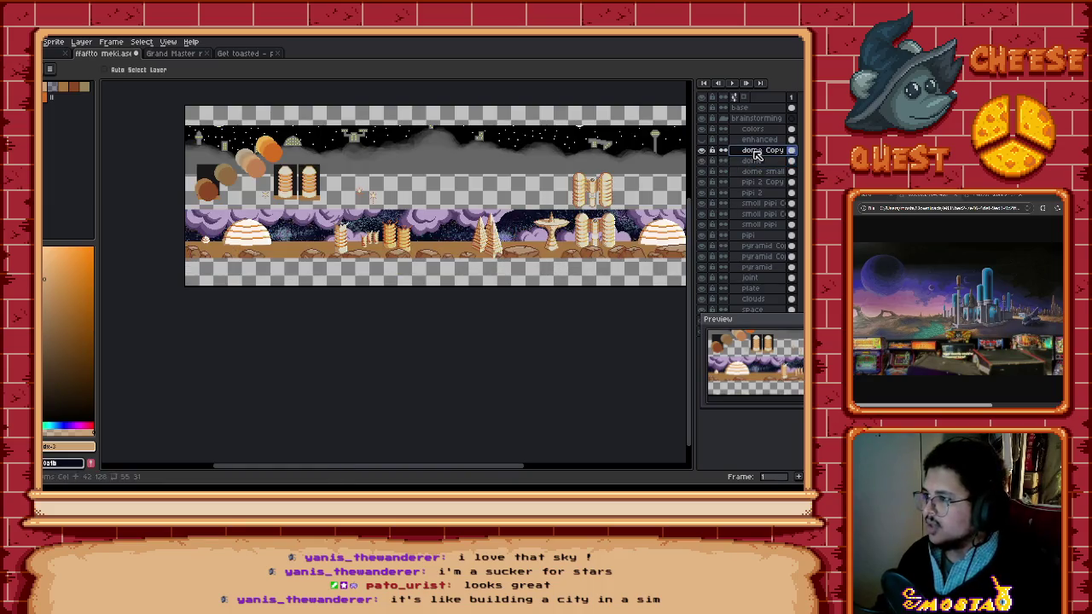
left_click_drag(209, 246, 197, 252)
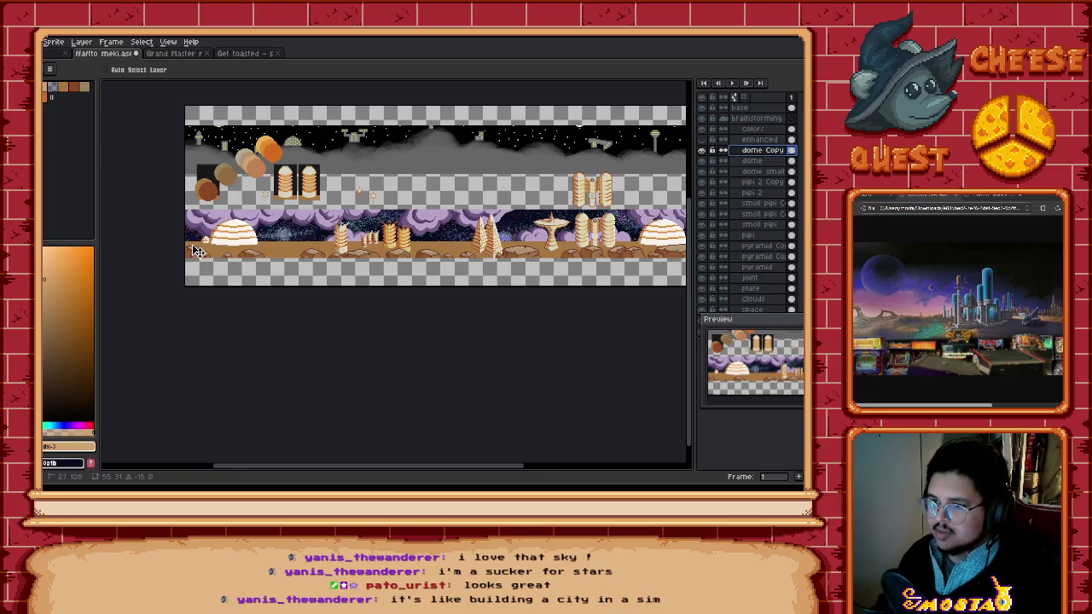
Step: Duplicate the dome small layer several times with Ctrl+J and the layer menu
left_click(763, 172)
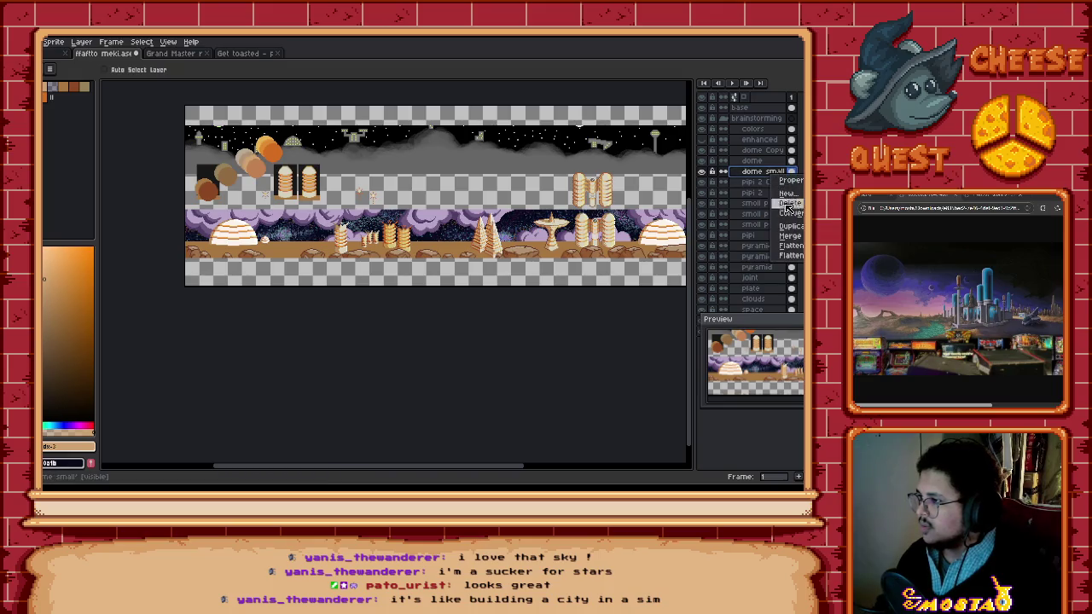
key("ctrl+j")
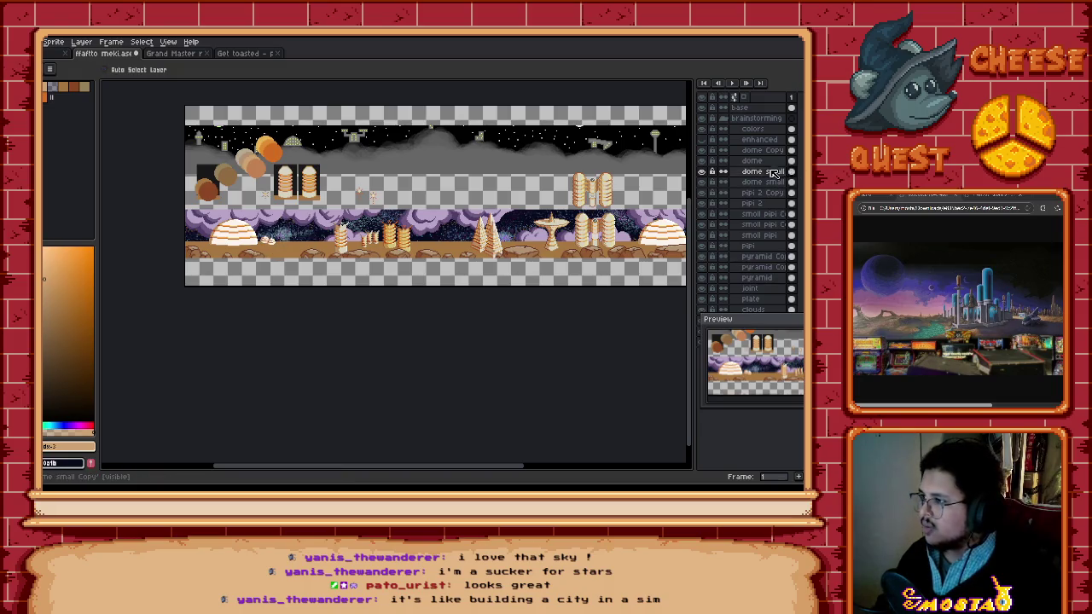
key("ctrl+j")
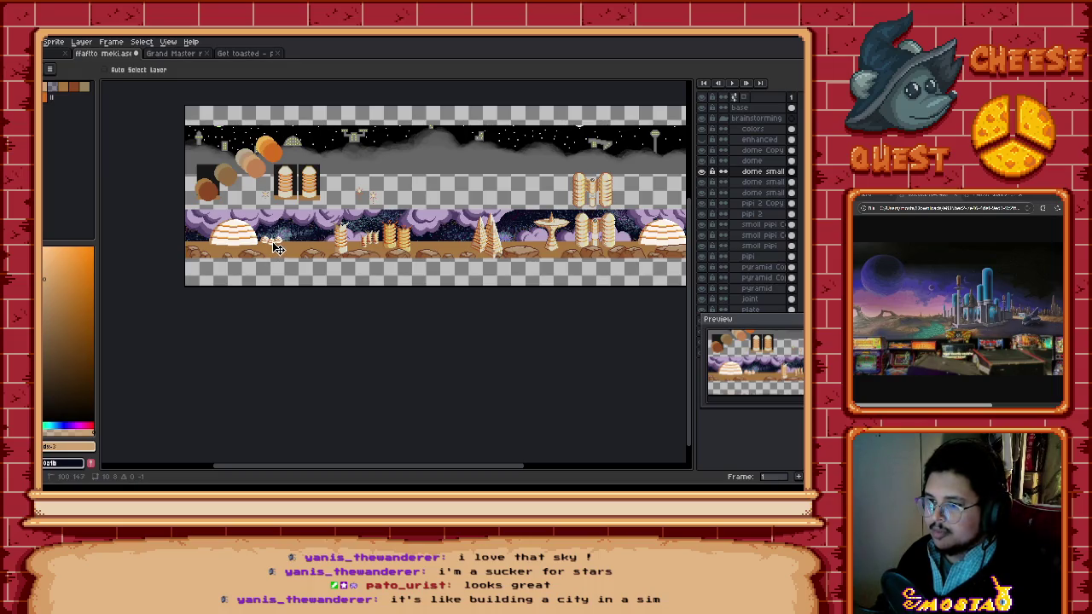
right_click(774, 172)
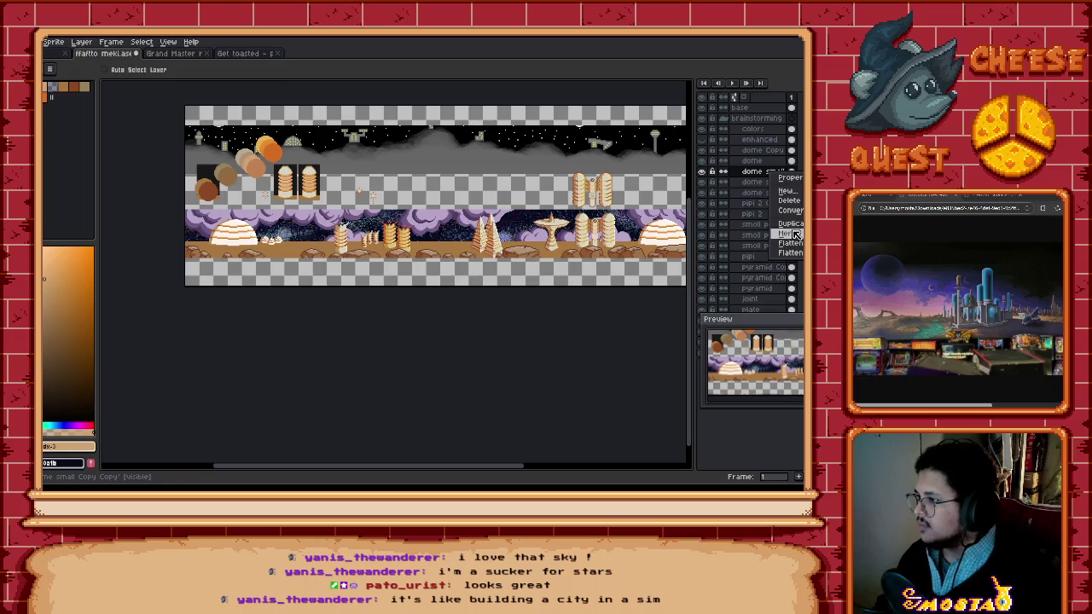
left_click(790, 224)
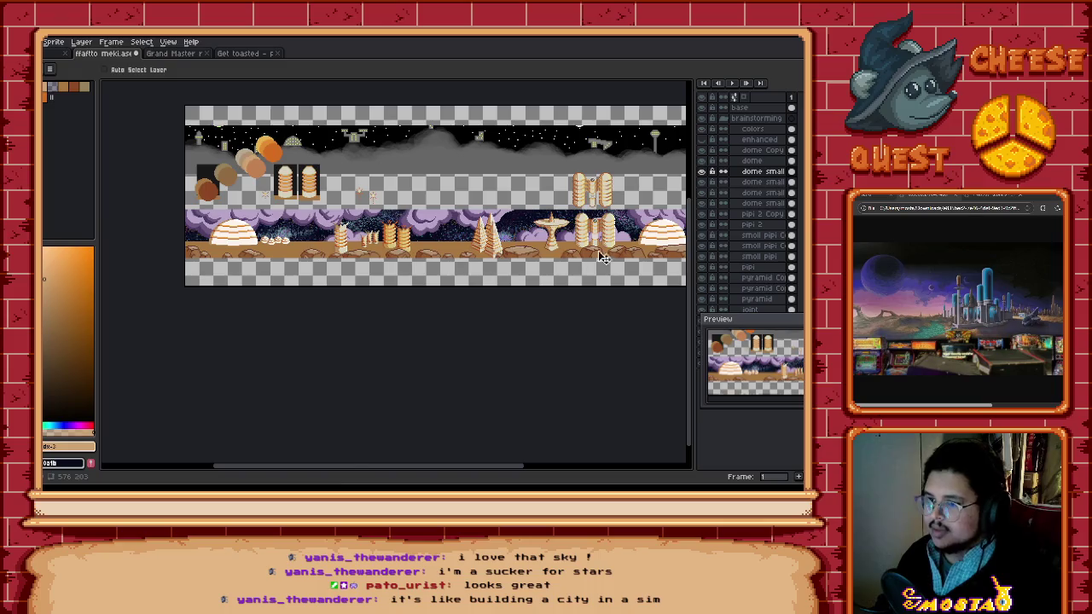
right_click(775, 171)
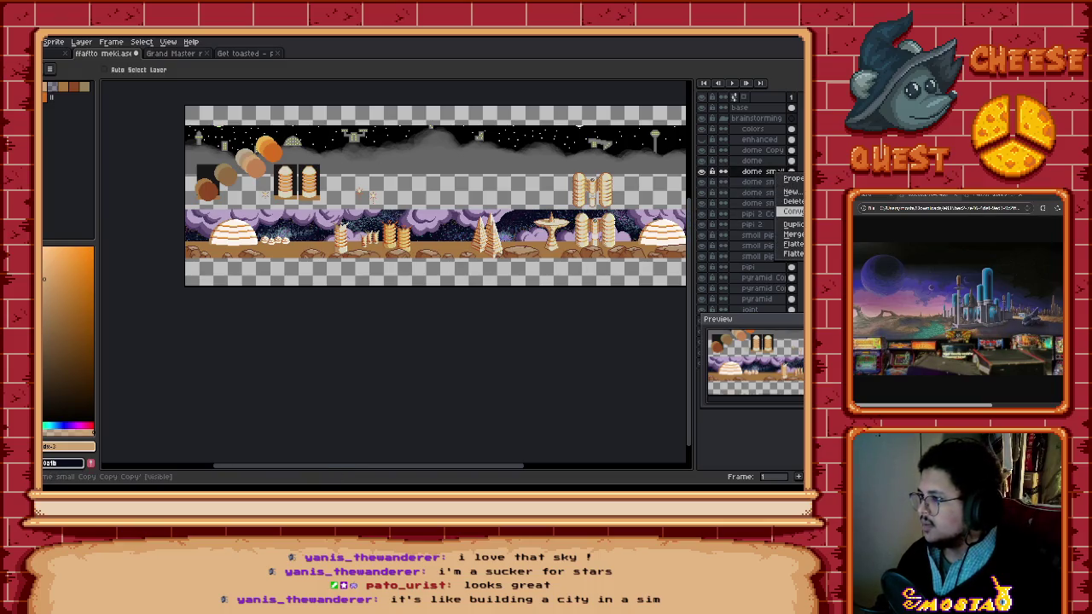
Step: Duplicate the dome small layer and move the new little dome down and left beside the big dome
left_click(791, 224)
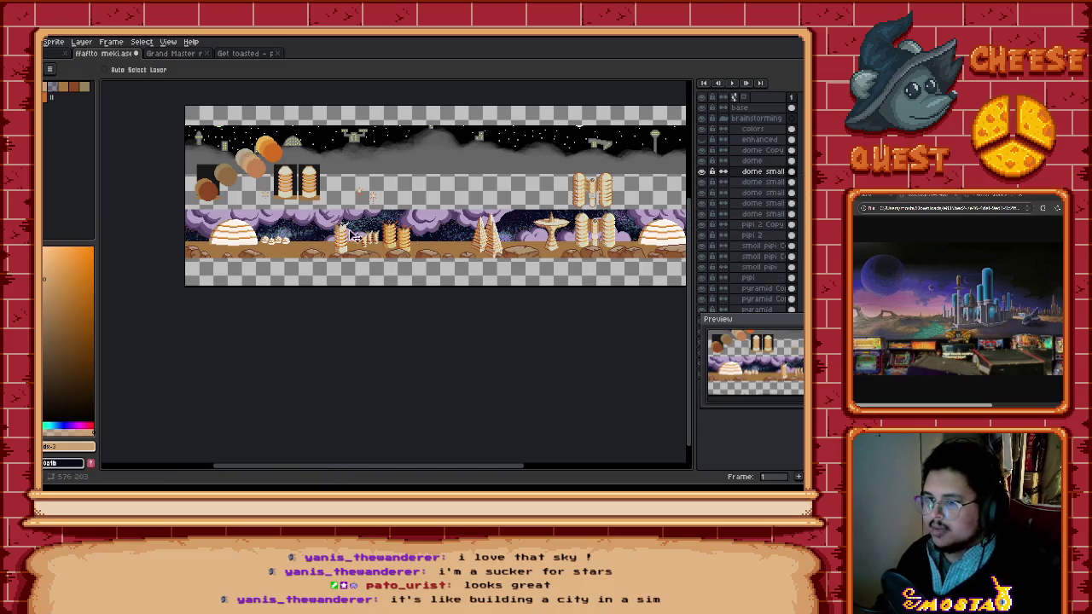
left_click_drag(295, 246, 287, 256)
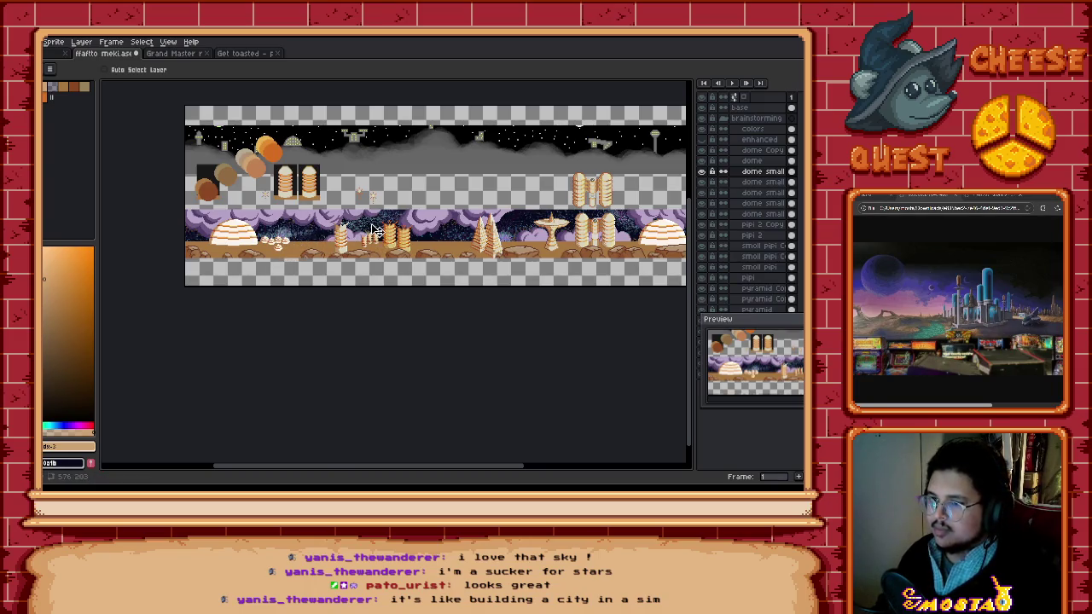
scroll(316, 235, "up", 1)
scroll(316, 255, "down", 1)
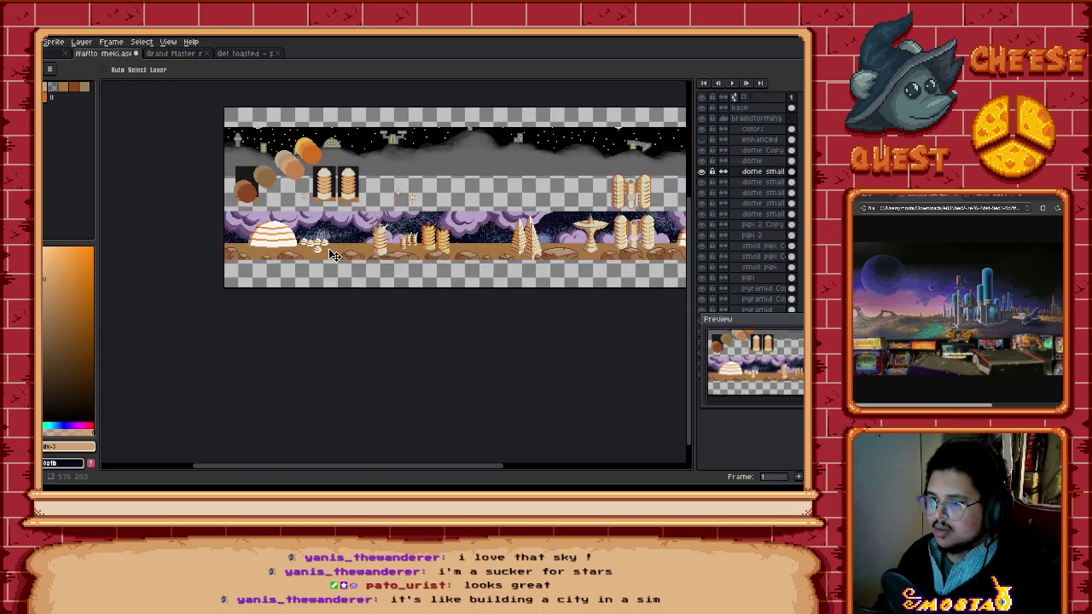
scroll(315, 258, "up", 1)
left_click_drag(309, 256, 331, 251)
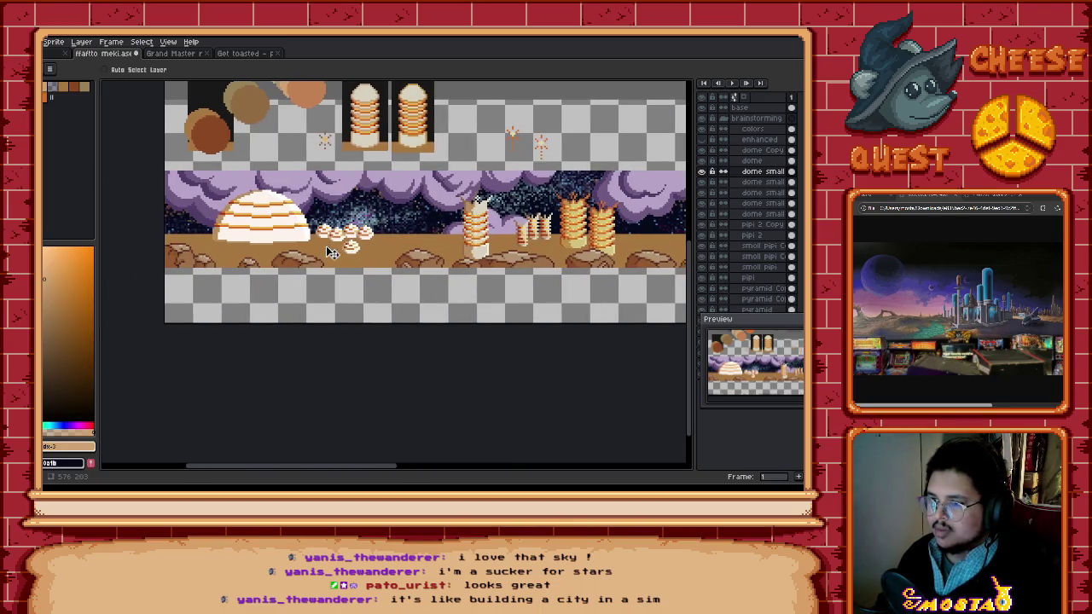
scroll(339, 256, "down", 1)
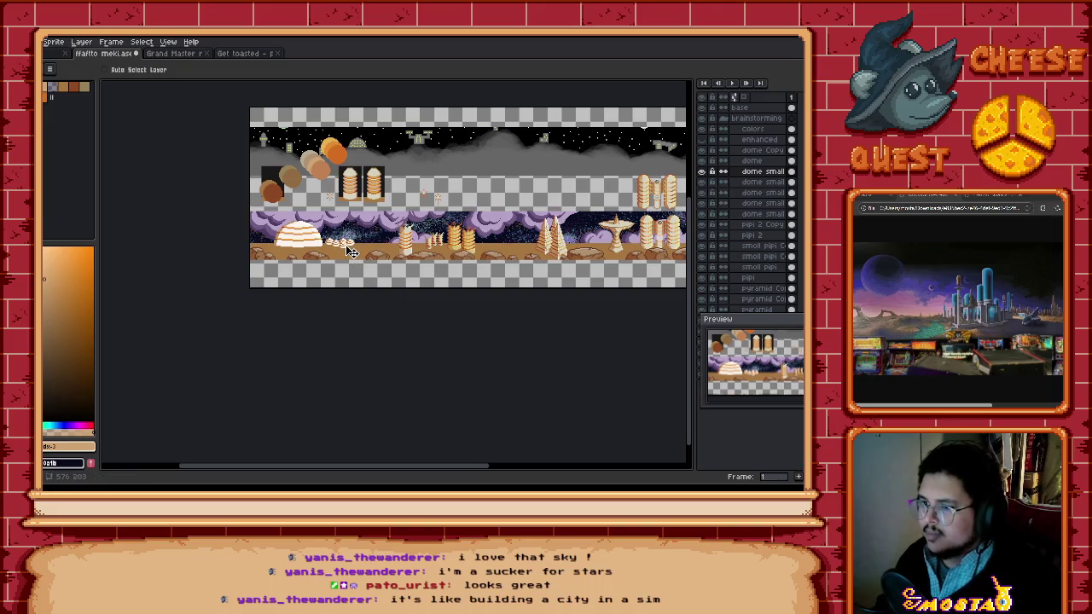
scroll(348, 249, "up", 2)
scroll(350, 250, "up", 2)
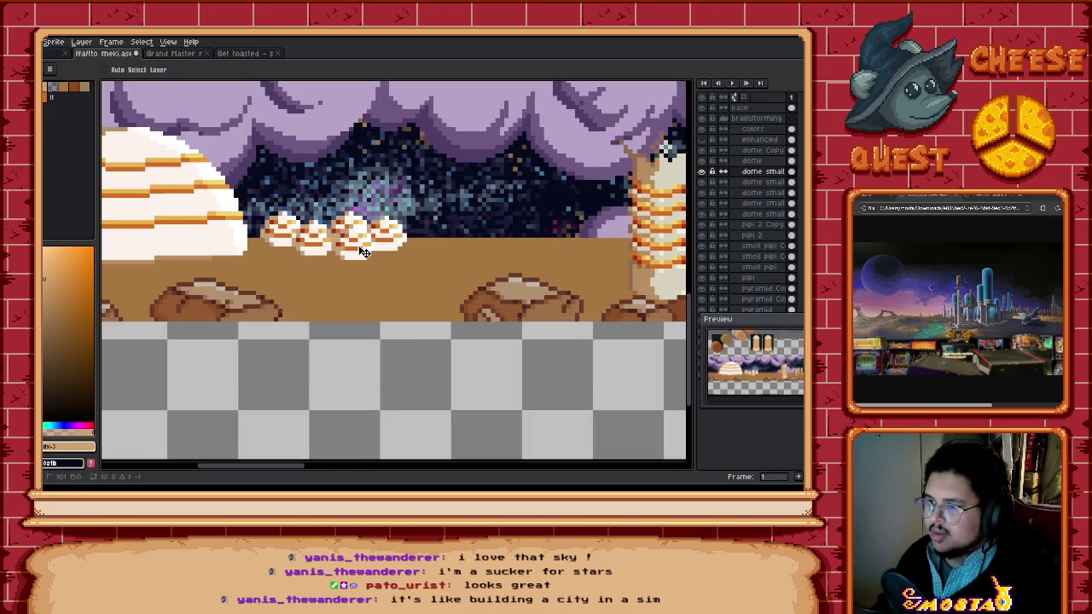
Step: Nudge each of the other small dome copies into an overlapping row of little domes
key("Down")
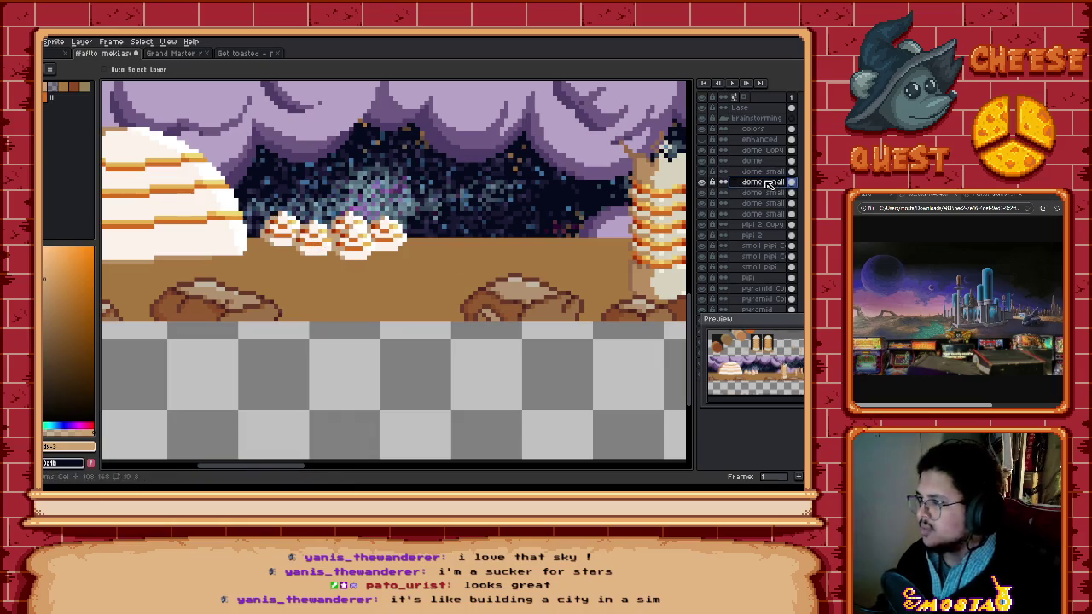
left_click_drag(316, 243, 305, 248)
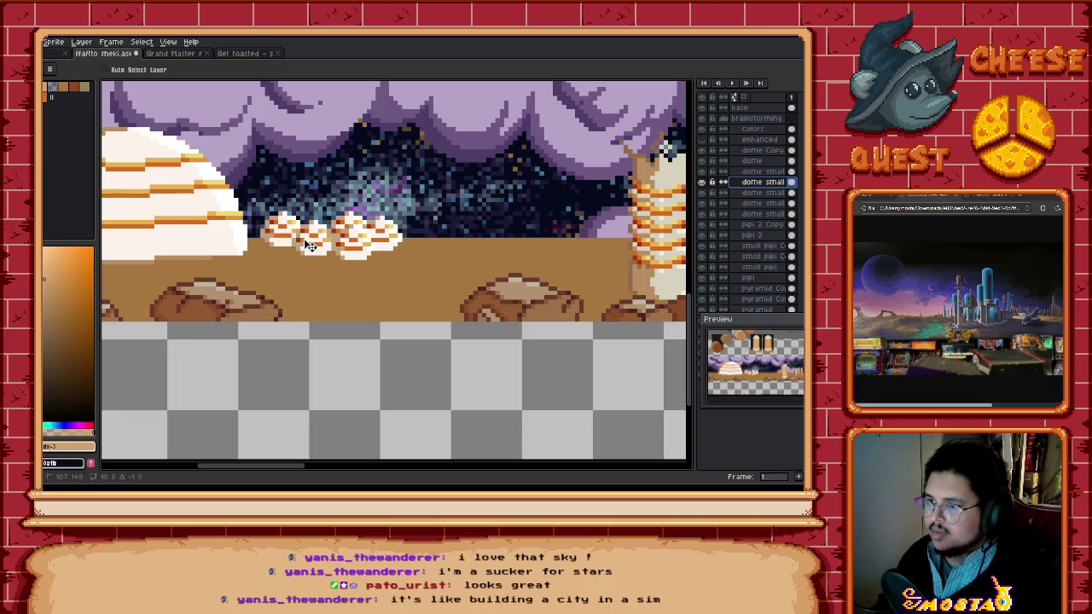
key("Down")
left_click_drag(309, 244, 312, 242)
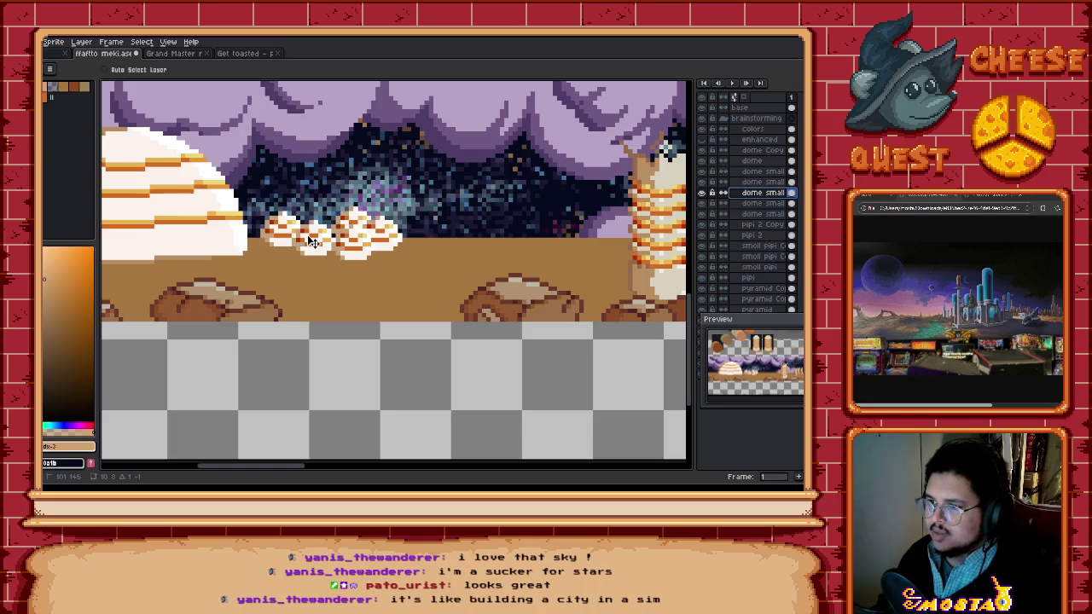
left_click(751, 215)
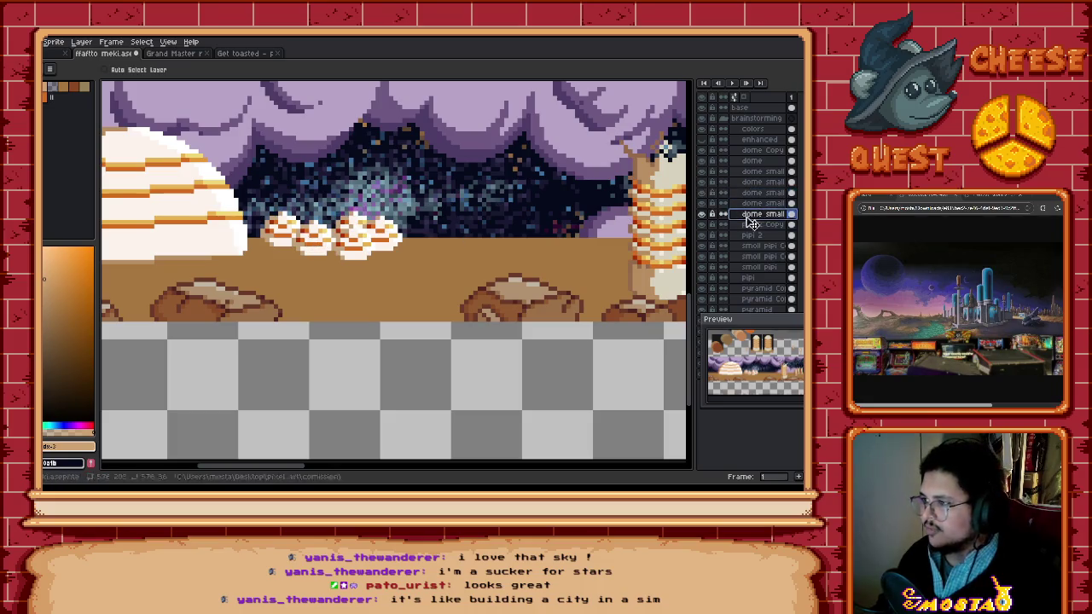
left_click_drag(317, 246, 336, 244)
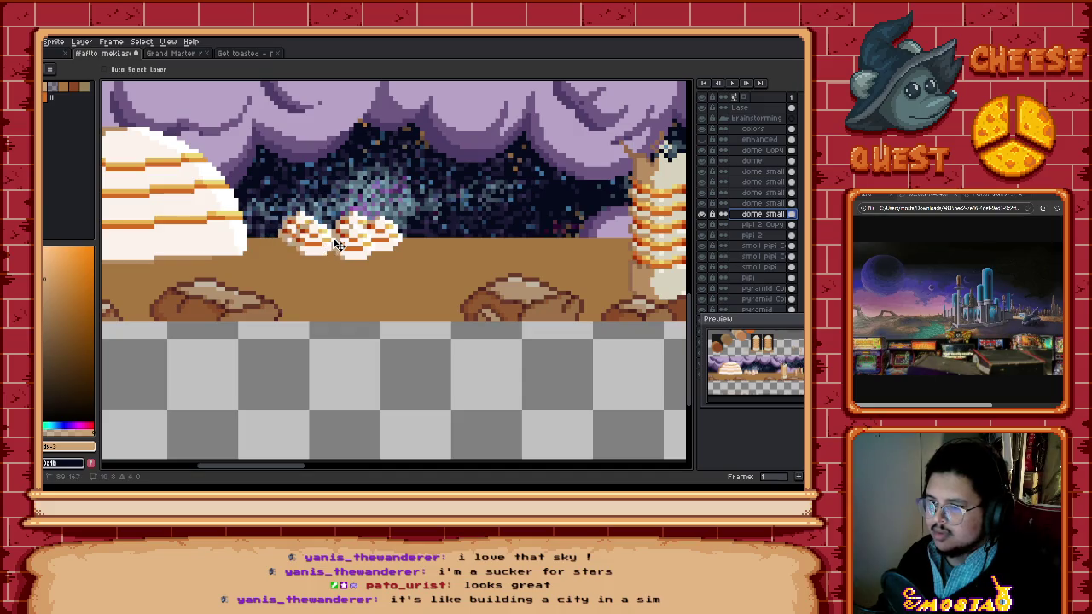
left_click(761, 171)
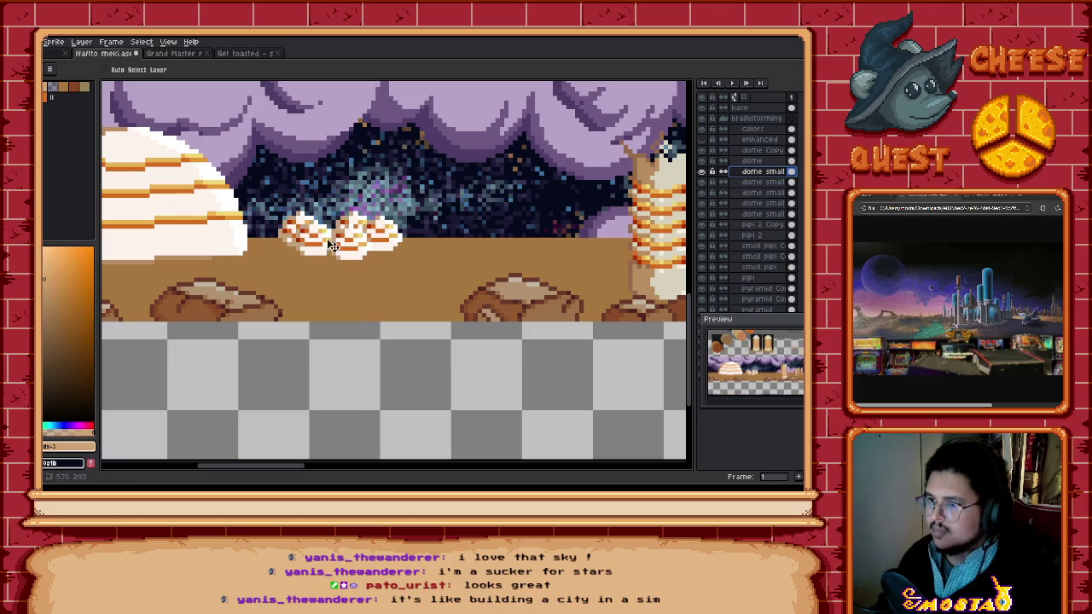
scroll(384, 248, "down", 2)
scroll(433, 251, "down", 1)
scroll(444, 254, "down", 1)
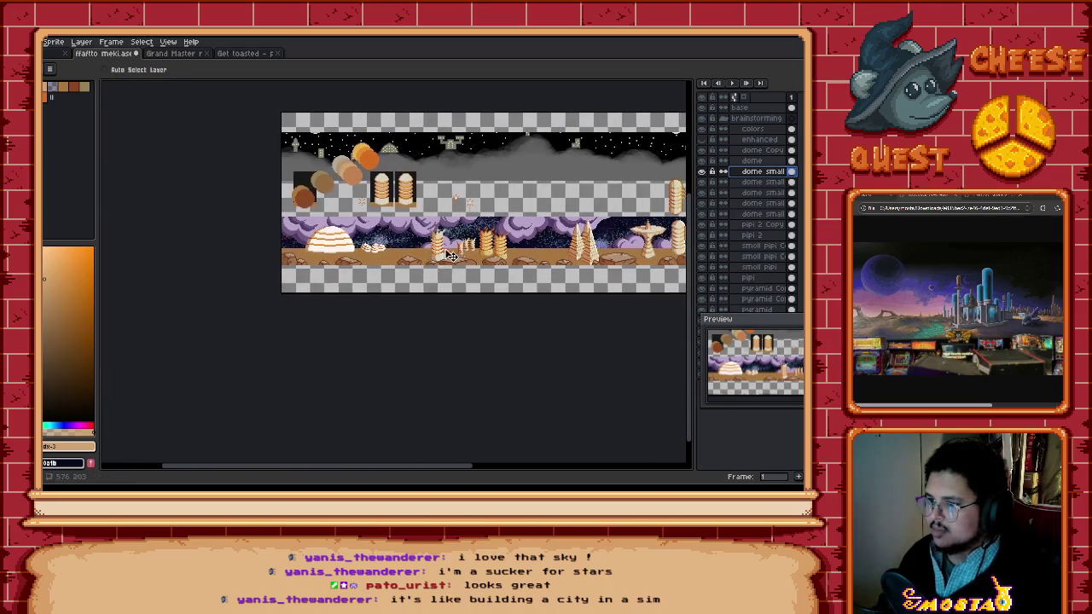
Step: Shift two smoll pipi cone copies right and up into position
scroll(449, 256, "up", 1)
scroll(413, 255, "up", 1)
left_click(763, 245)
scroll(409, 246, "up", 2)
left_click_drag(409, 245, 411, 255)
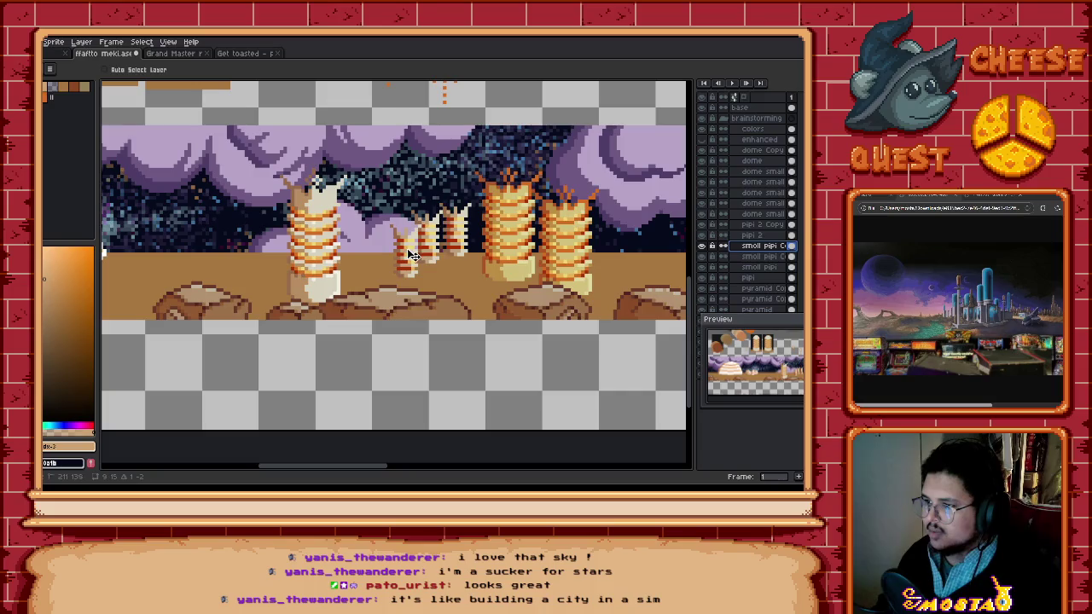
key("alt+Down")
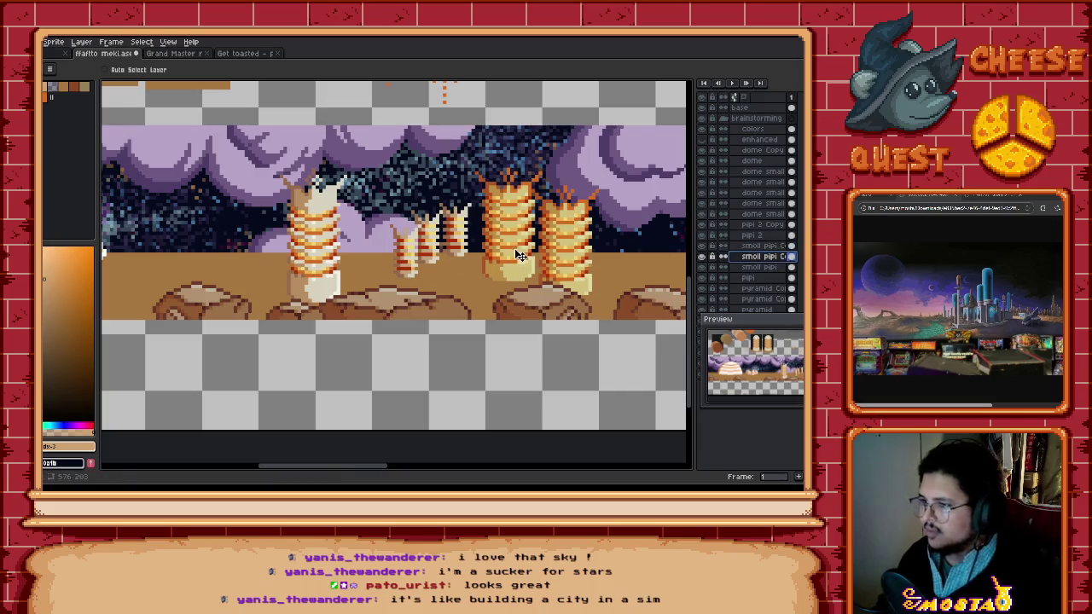
left_click_drag(431, 256, 494, 234)
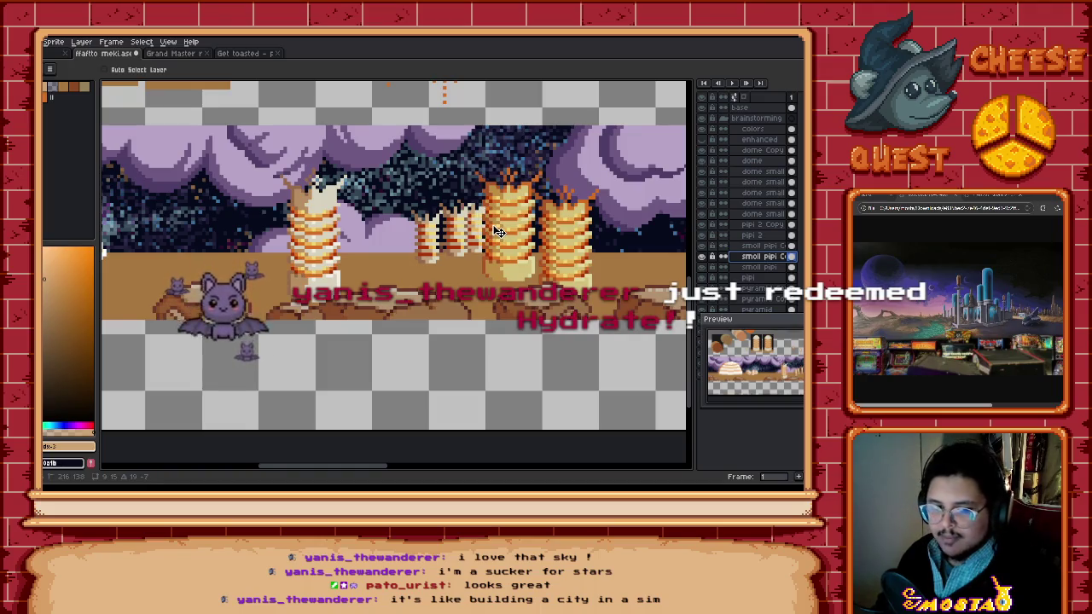
left_click_drag(495, 235, 499, 230)
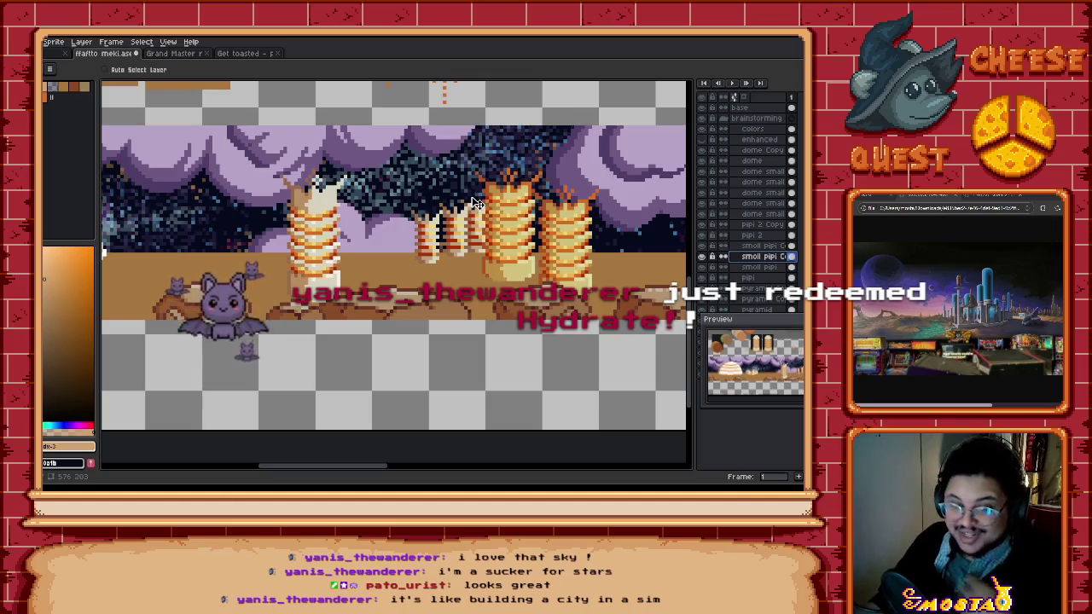
Step: Move the smoll pipi layer's small pillars right and slightly up beside the spiral towers
left_click(427, 243)
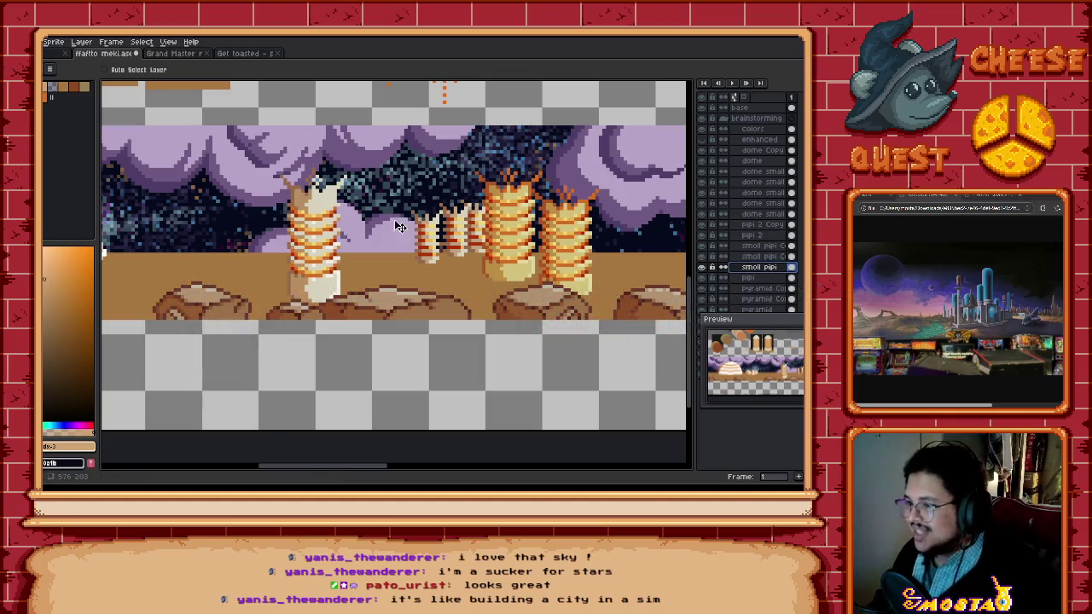
left_click_drag(433, 249, 466, 228)
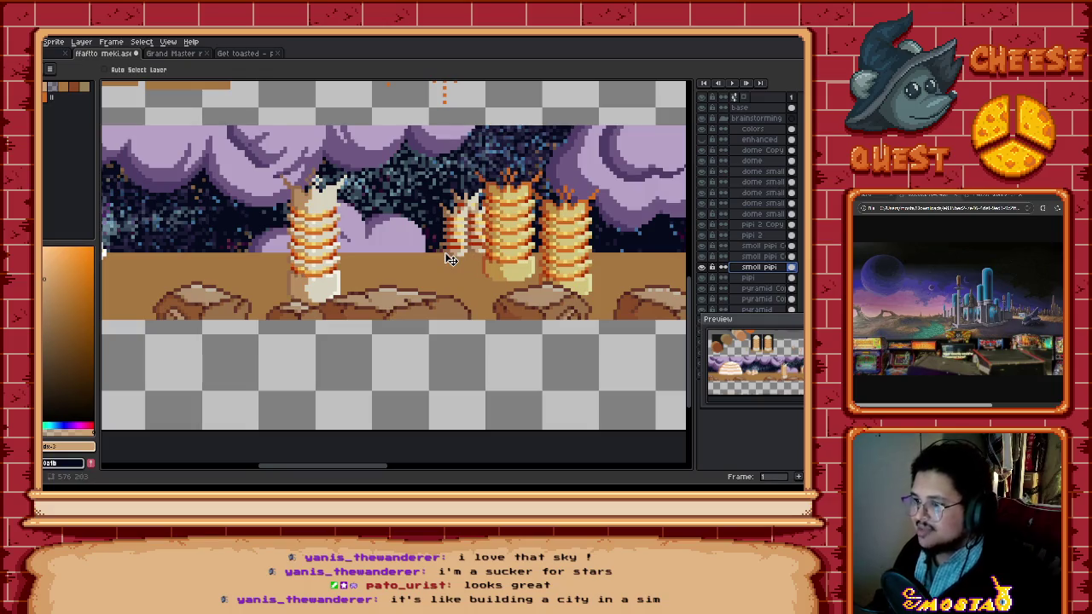
scroll(449, 259, "down", 1)
scroll(439, 260, "down", 1)
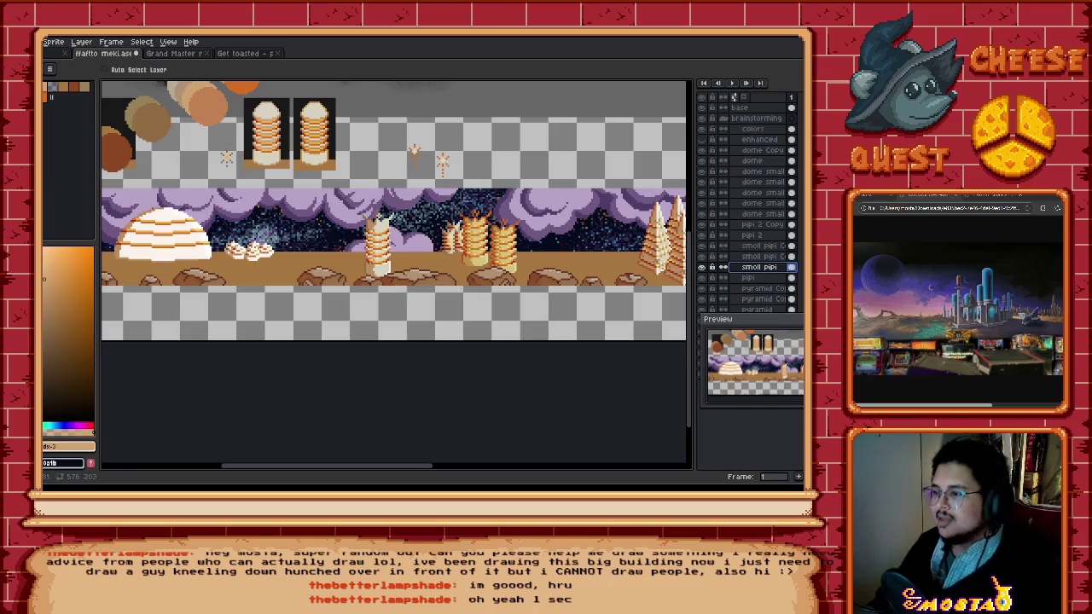
left_click_drag(554, 297, 635, 322)
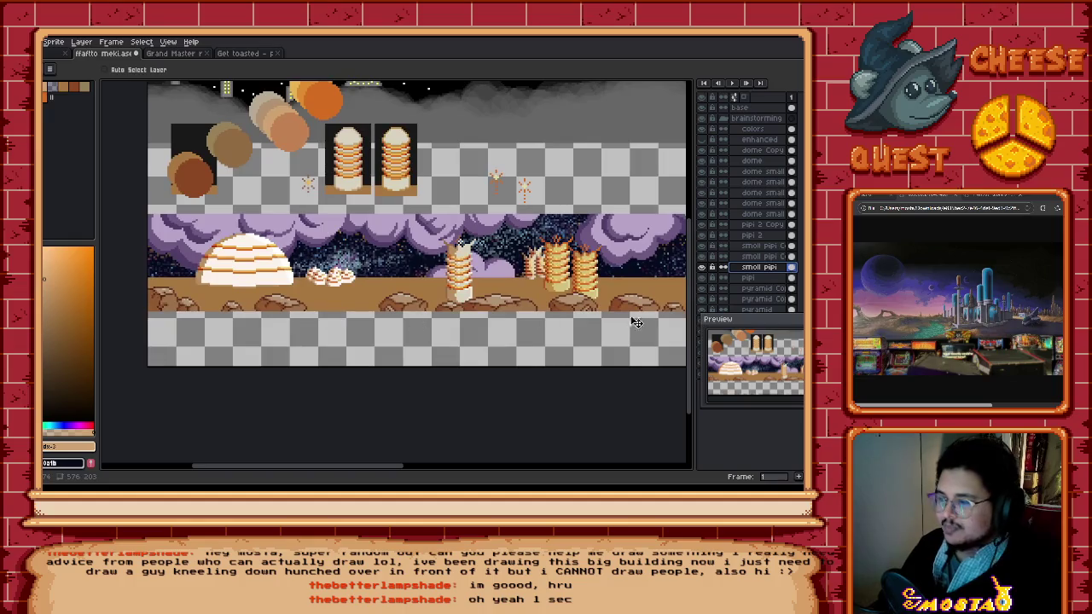
Step: Scale the right-hand dome down to much smaller than the big left dome and commit it
scroll(636, 322, "down", 1)
scroll(546, 320, "right", 5)
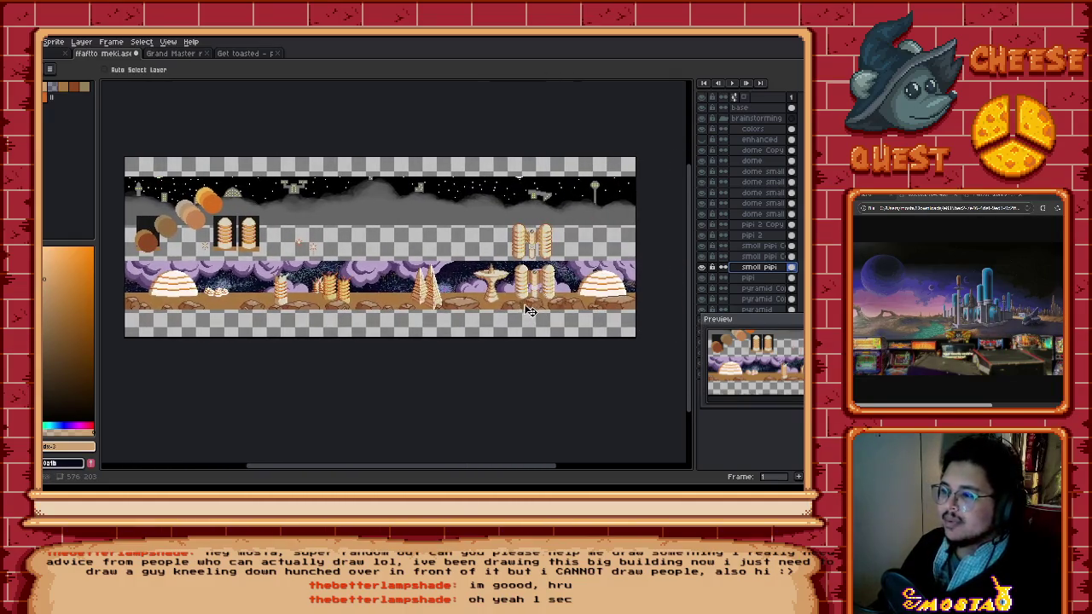
scroll(508, 328, "left", 1)
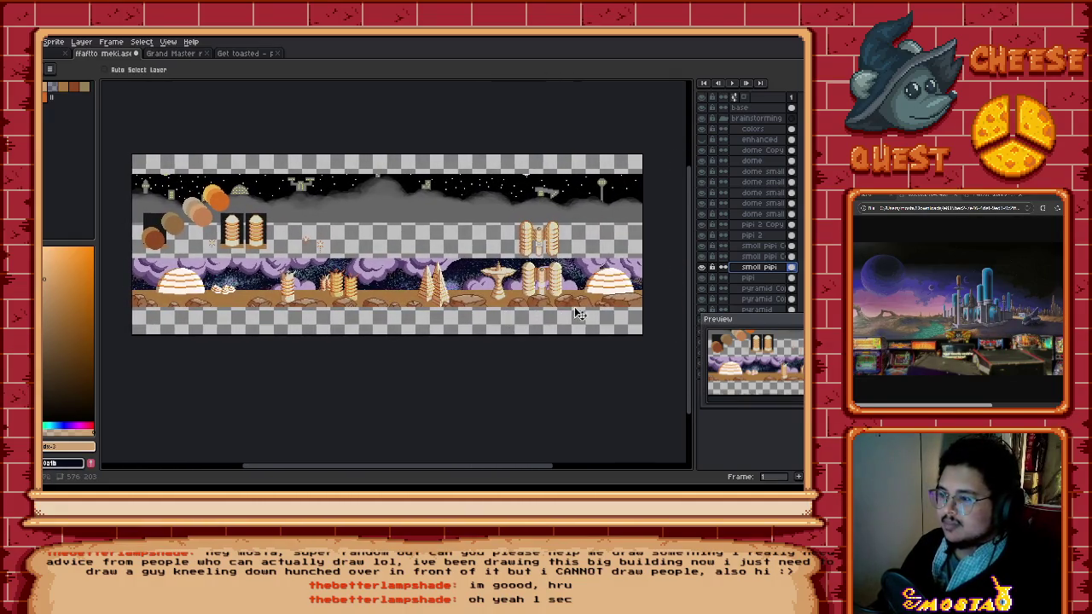
left_click(767, 162)
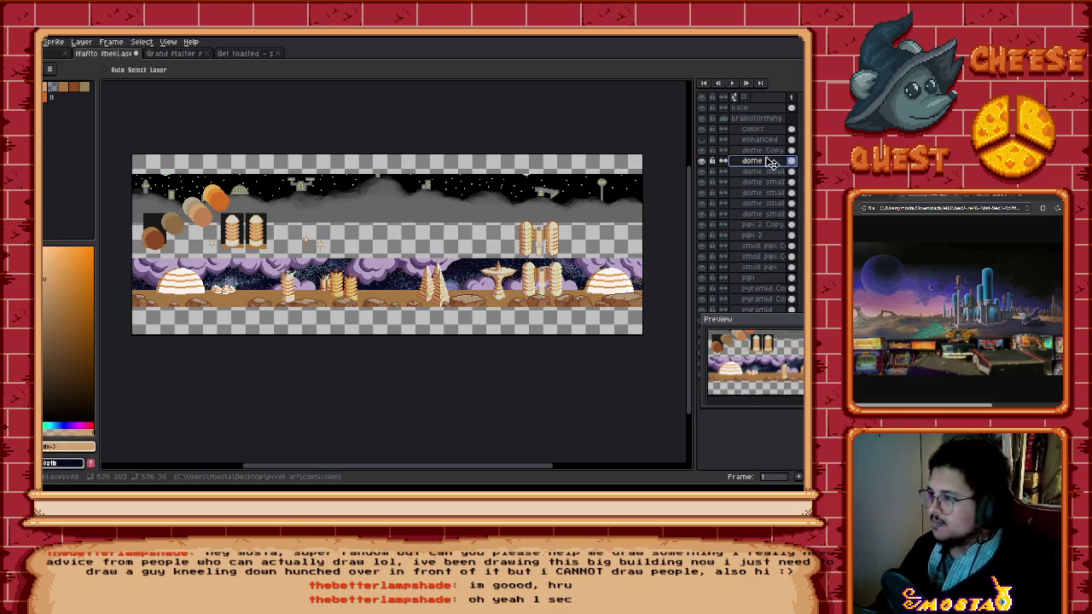
scroll(640, 268, "up", 2)
left_click_drag(623, 282, 541, 273)
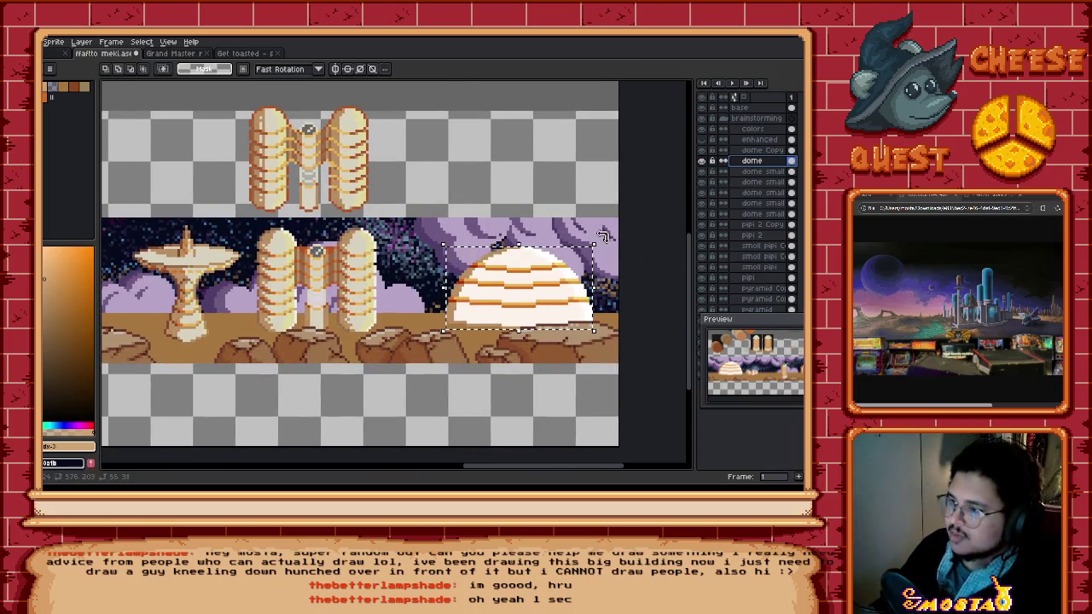
left_click_drag(593, 242, 522, 296)
scroll(522, 295, "down", 2)
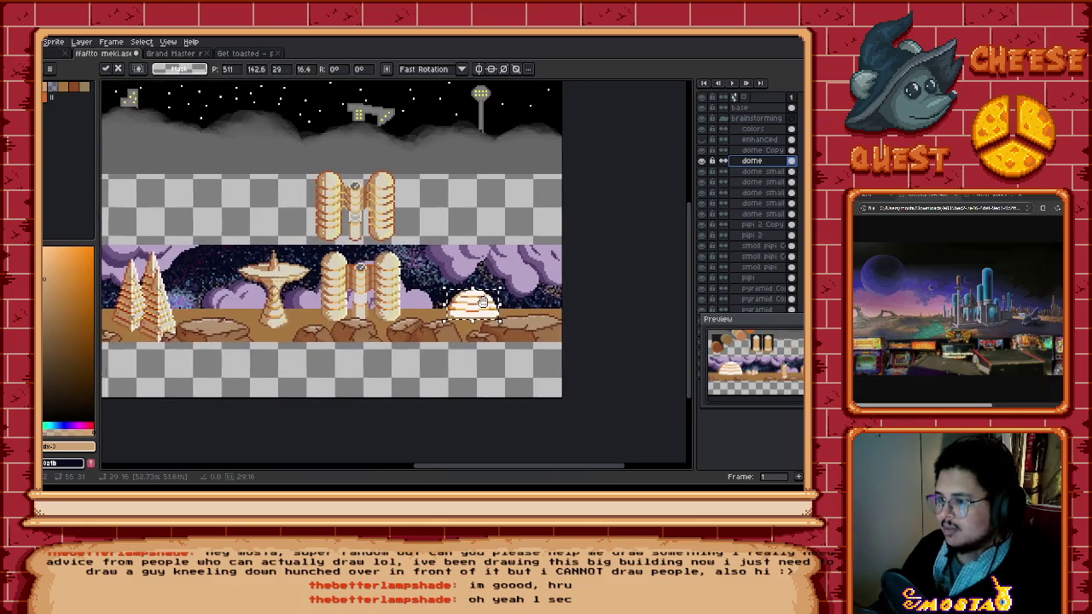
key("Return")
scroll(457, 317, "down", 1)
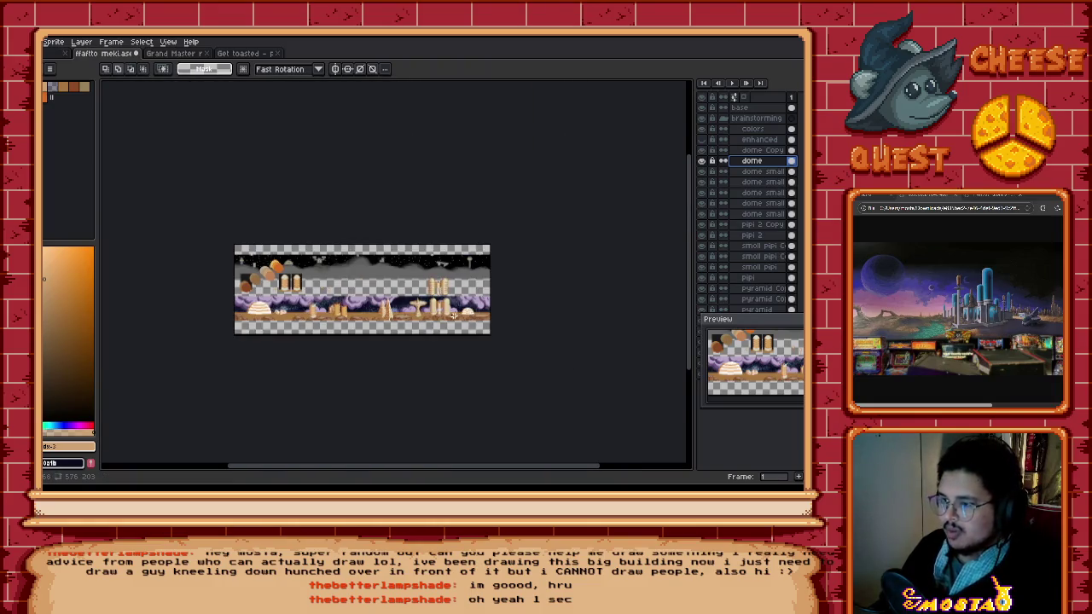
scroll(457, 316, "up", 2)
scroll(457, 317, "down", 2)
scroll(341, 307, "left", 2)
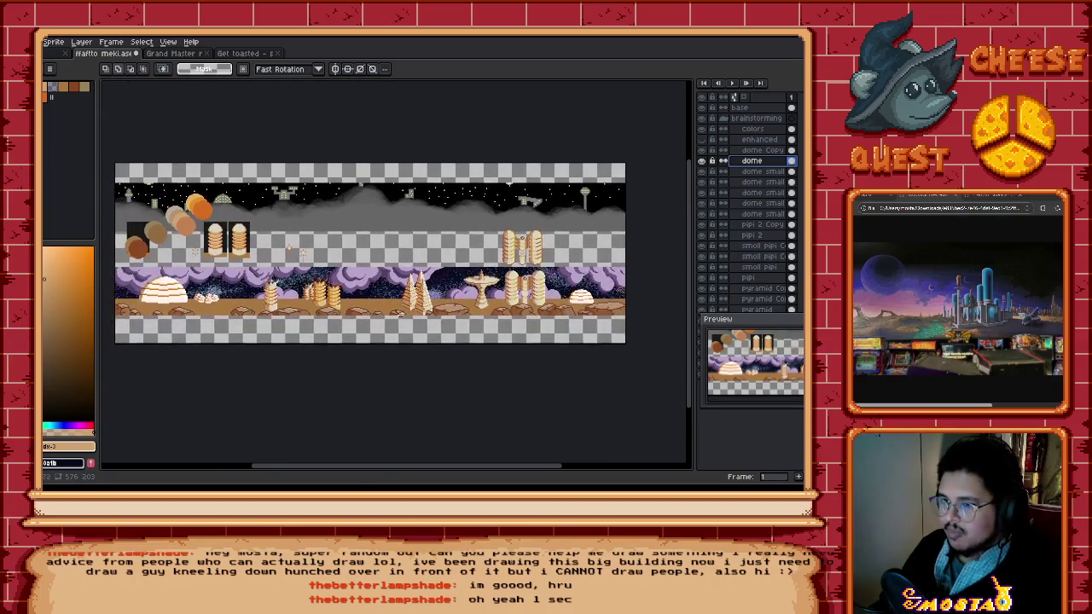
Step: Add a new empty Layer 1 above the dome layers
right_click(758, 151)
left_click(772, 169)
left_click(725, 169)
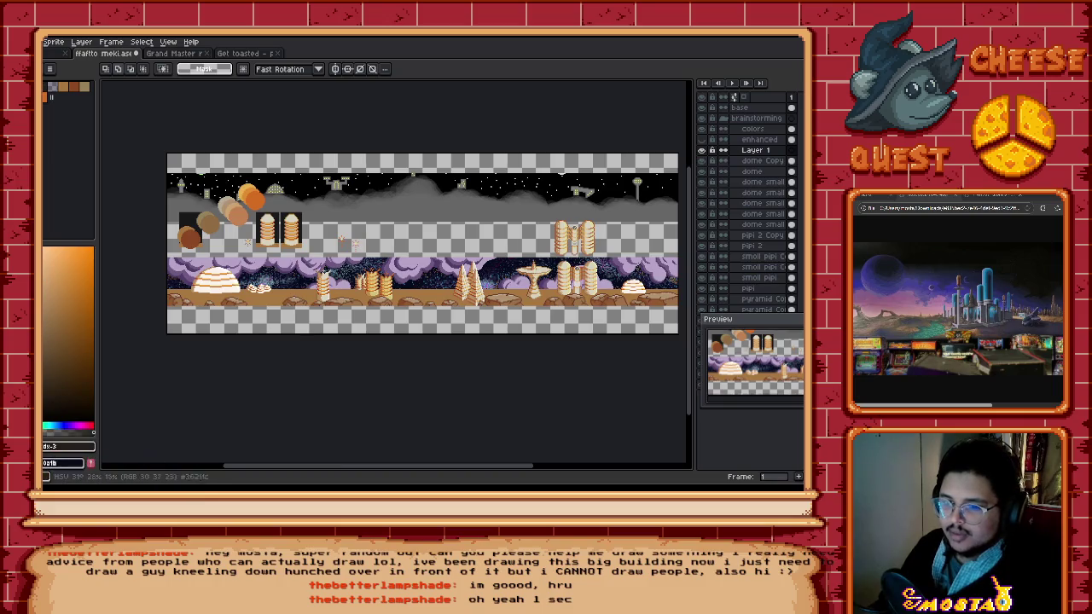
scroll(273, 401, "up", 1)
scroll(341, 341, "up", 2)
scroll(427, 281, "up", 1)
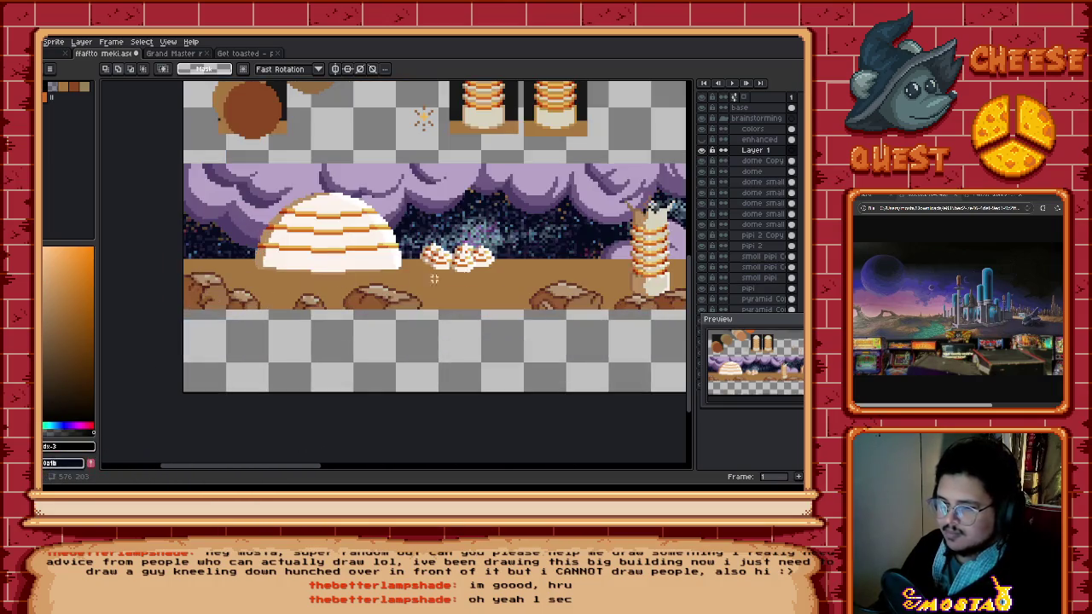
Step: Set Layer 1's blend mode to Overlay in its Layer Properties
double_click(756, 152)
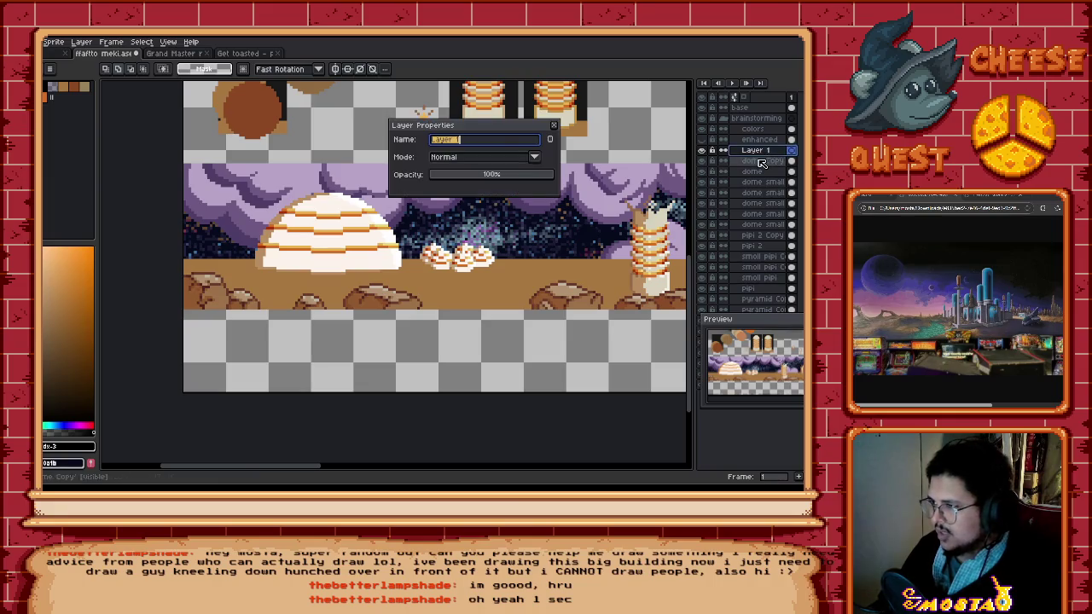
left_click(493, 159)
left_click(457, 257)
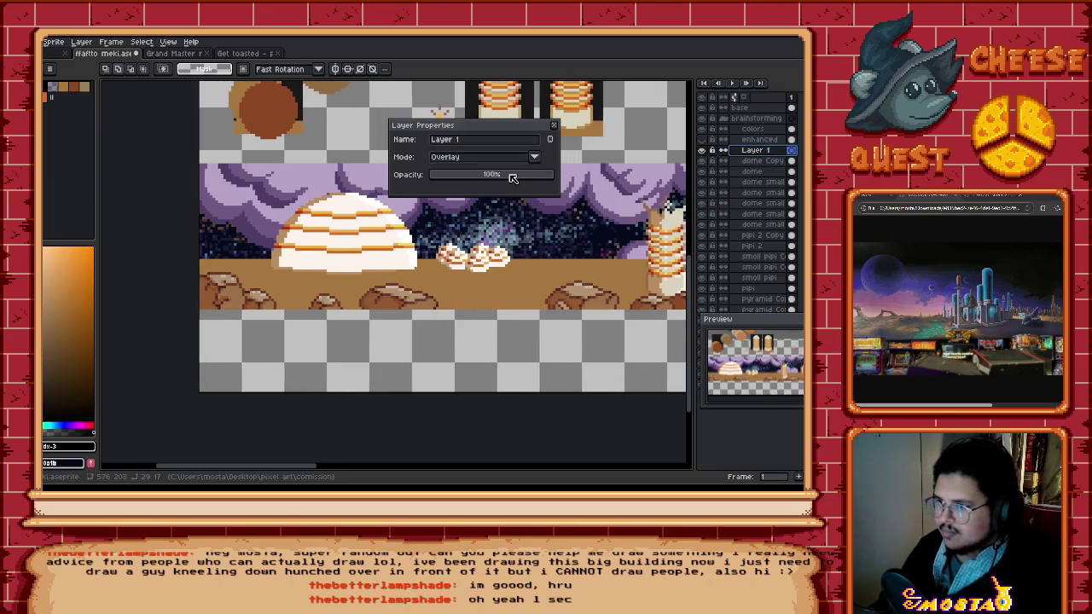
left_click(553, 125)
left_click_drag(384, 200, 445, 235)
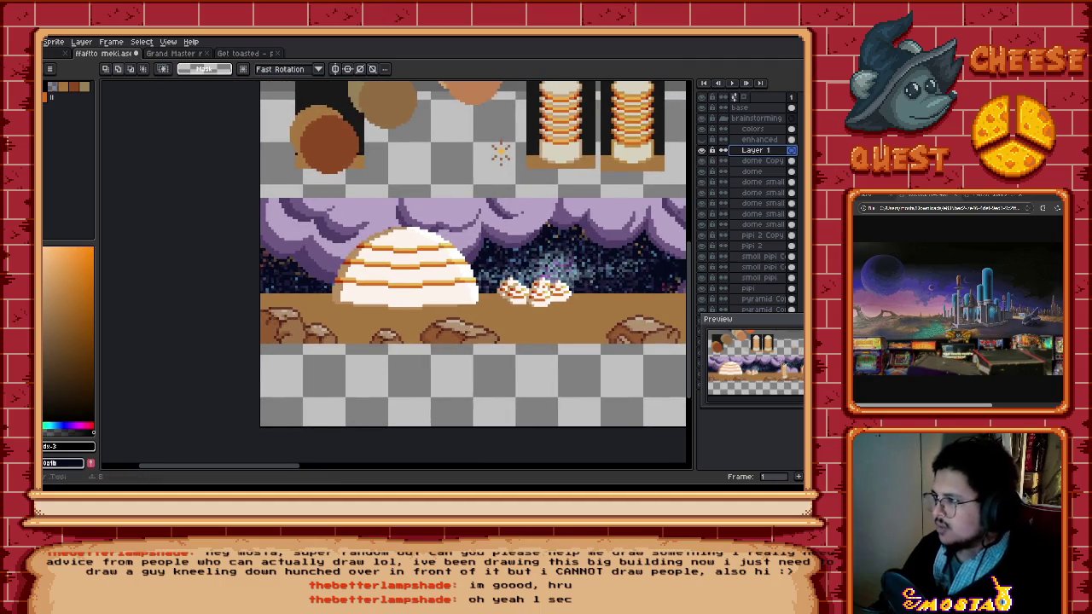
key("b")
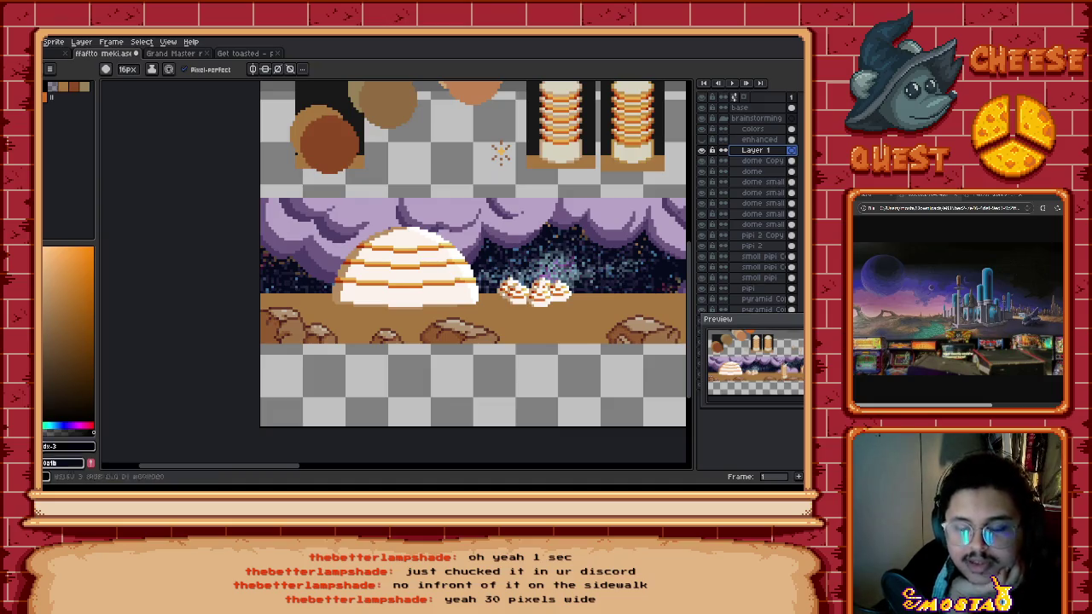
left_click_drag(457, 301, 441, 297)
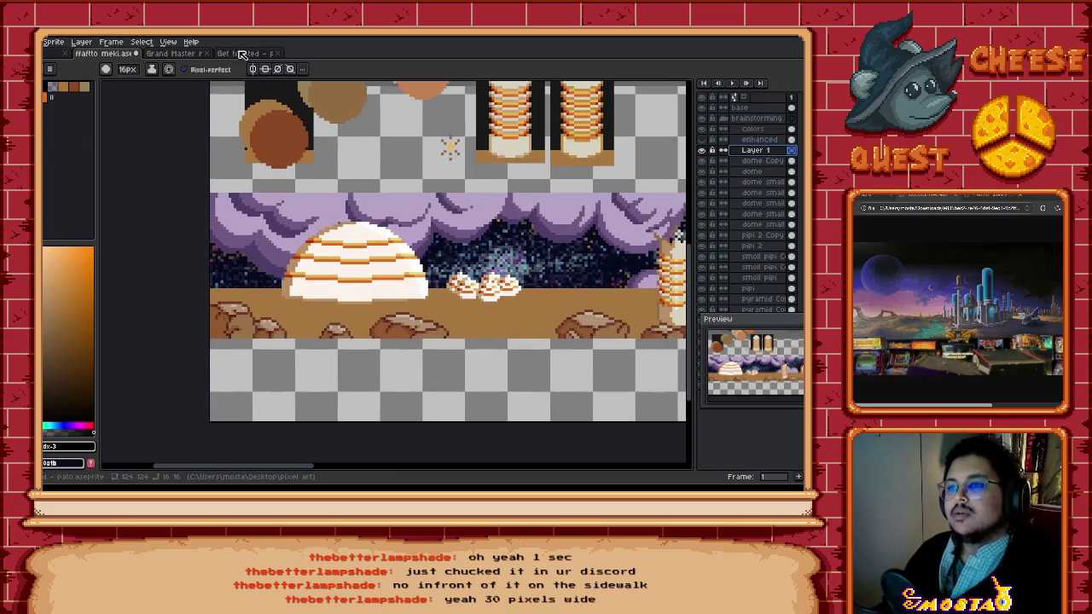
Step: Create a new 30 by 60 pixel sprite from the Home page
left_click(243, 53)
left_click(158, 54)
left_click(53, 54)
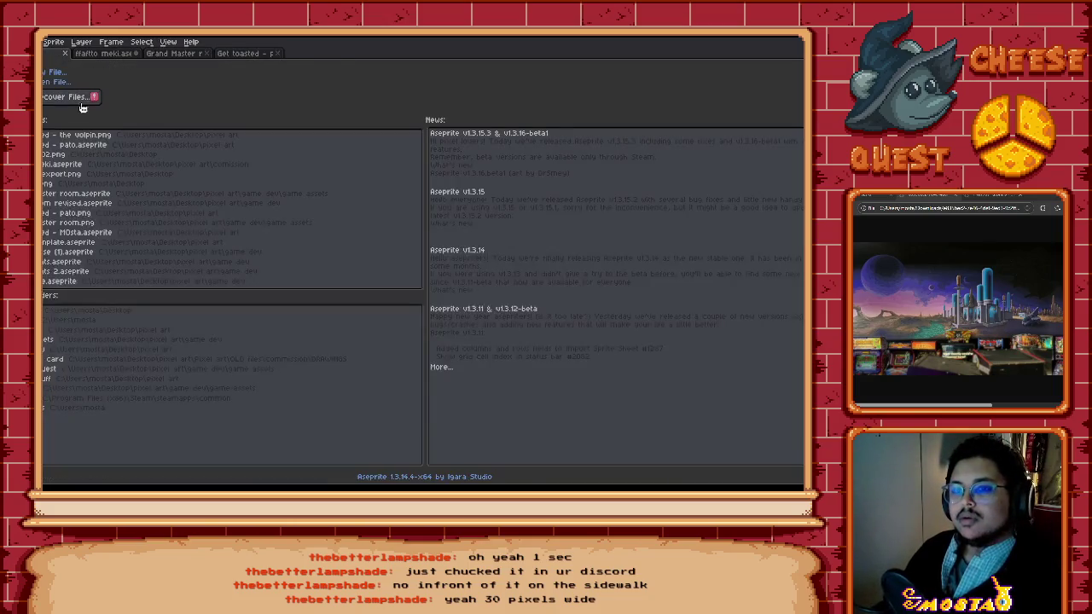
left_click(53, 75)
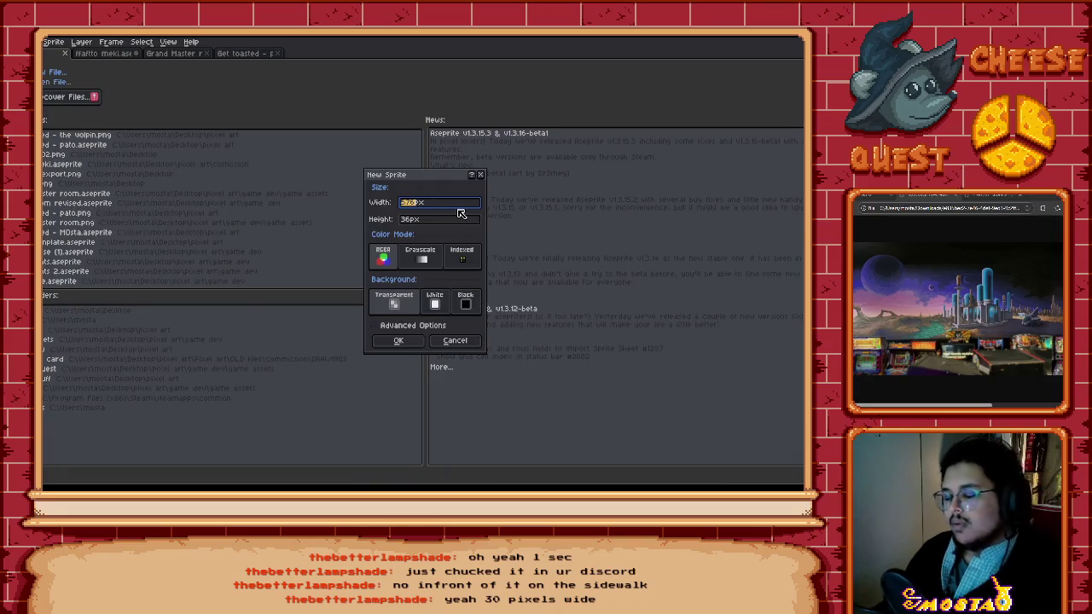
type("30")
key("Tab")
type("60")
key("Return")
Step: Paint three stacked circles down the canvas, then select all and delete them
scroll(400, 247, "up", 2)
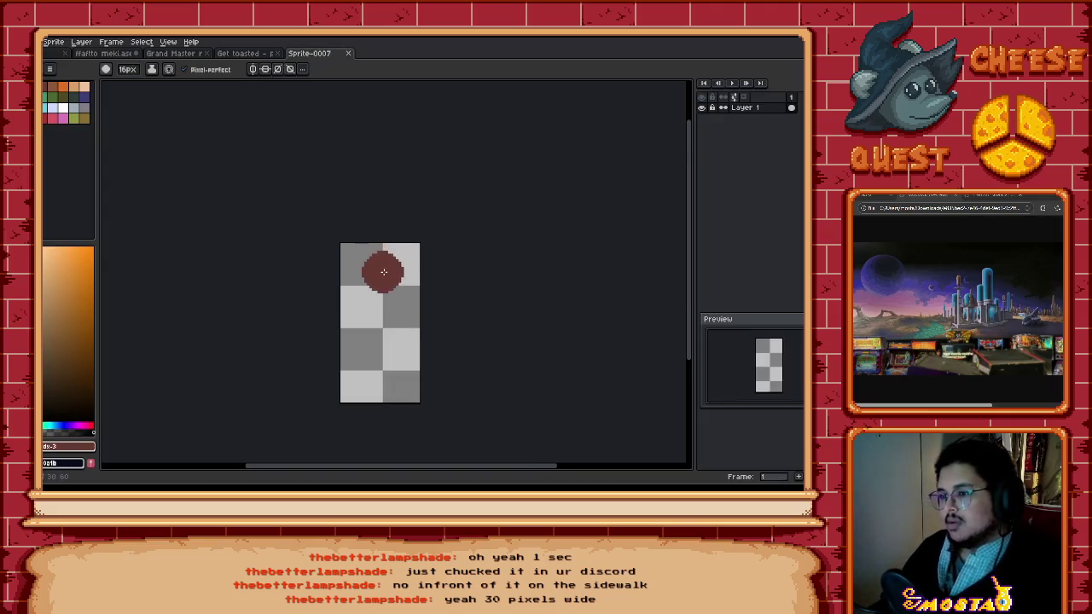
left_click(378, 267)
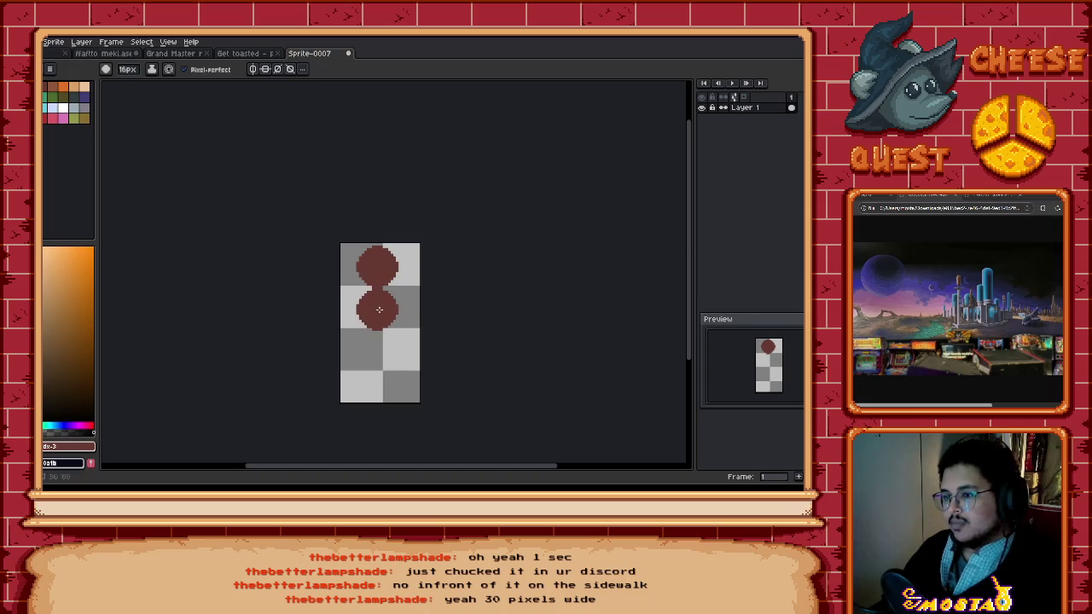
left_click(380, 308)
left_click(379, 353)
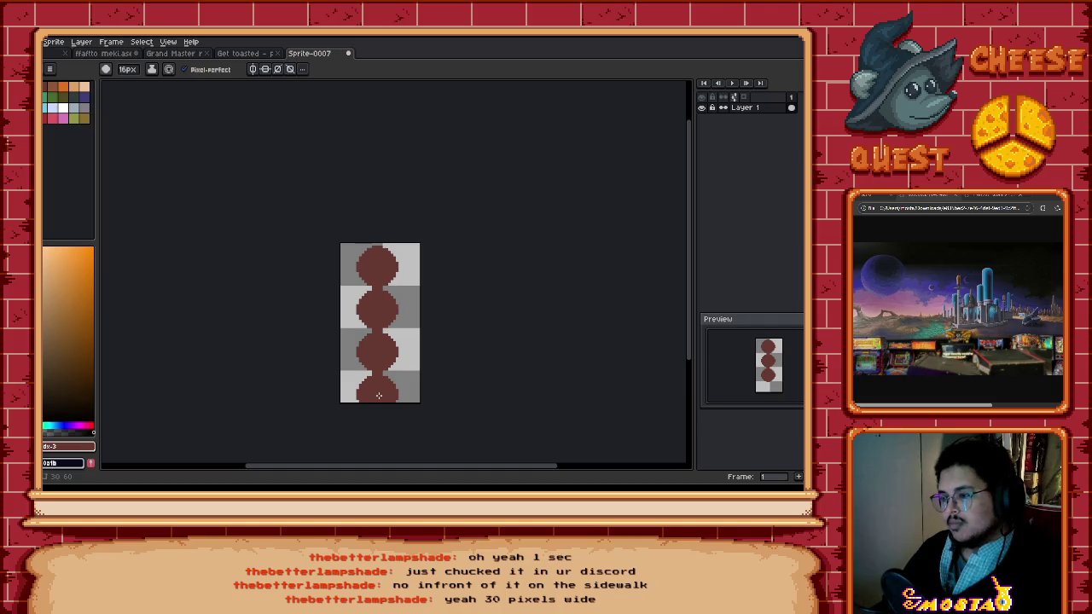
left_click_drag(381, 361, 369, 340)
key("b")
key("ctrl")
key("ctrl")
key("ctrl+a")
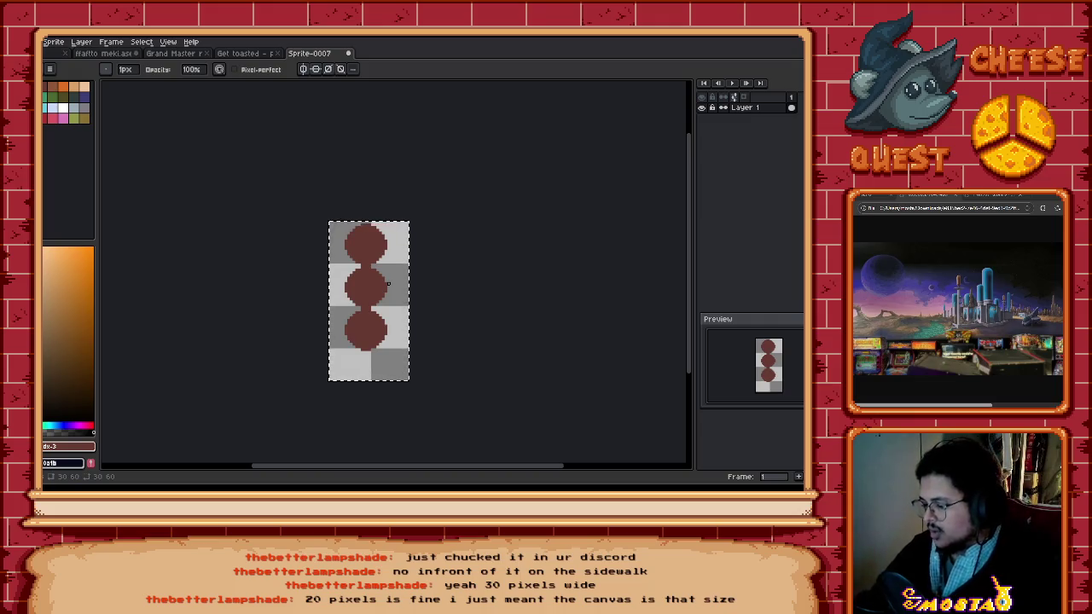
key("Delete")
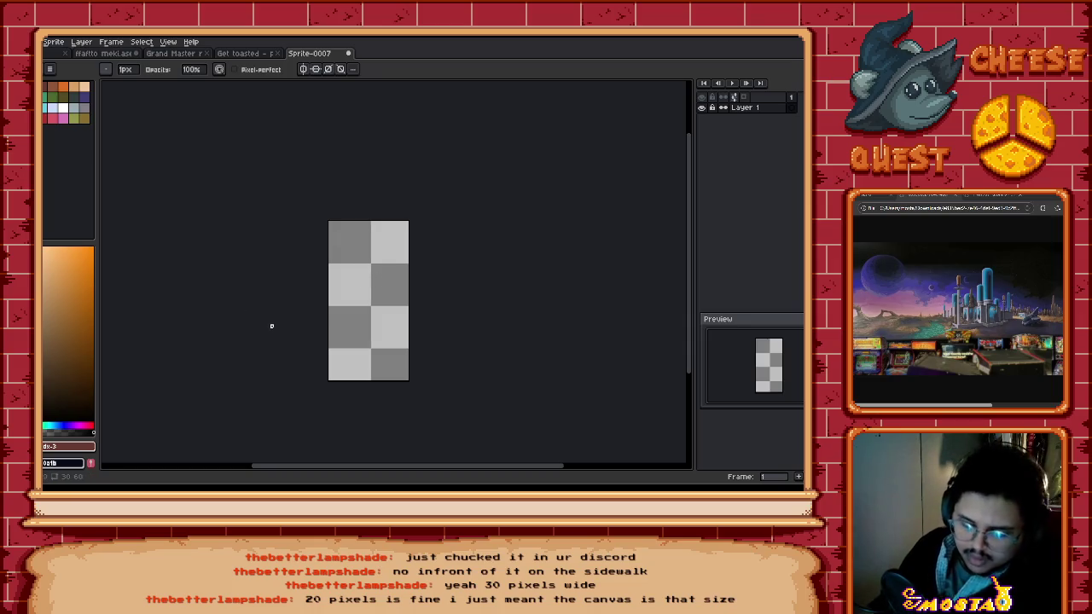
Step: Try red dots at the top with different brush sizes, undoing each attempt
key("b")
key("minus")
key("minus")
key("minus")
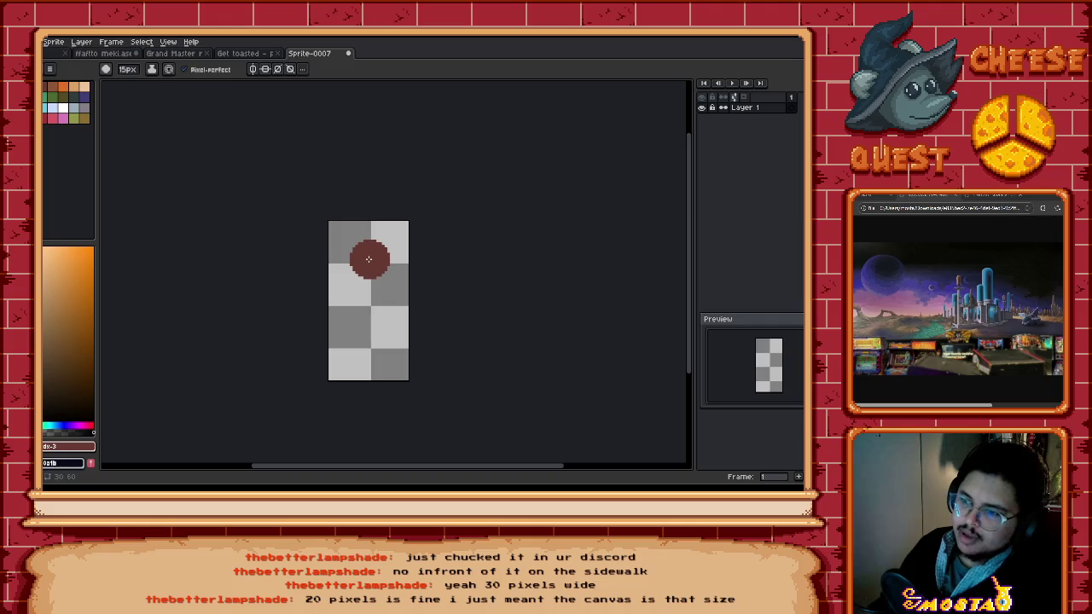
key("minus")
left_click(366, 245)
key("minus")
key("minus")
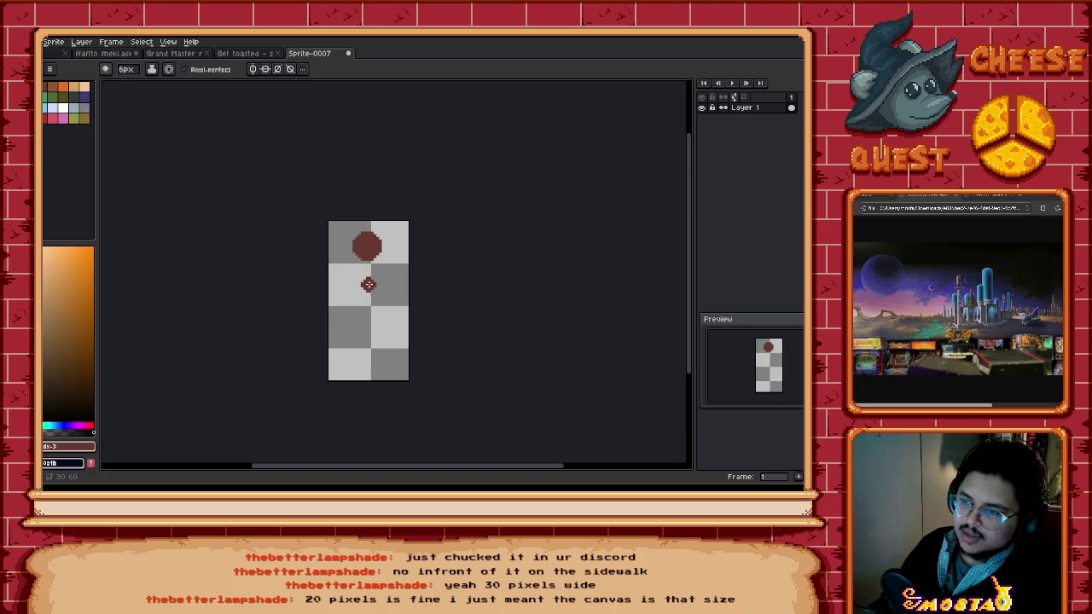
key("minus")
key("minus")
key("minus")
key("minus")
key("minus")
key("minus")
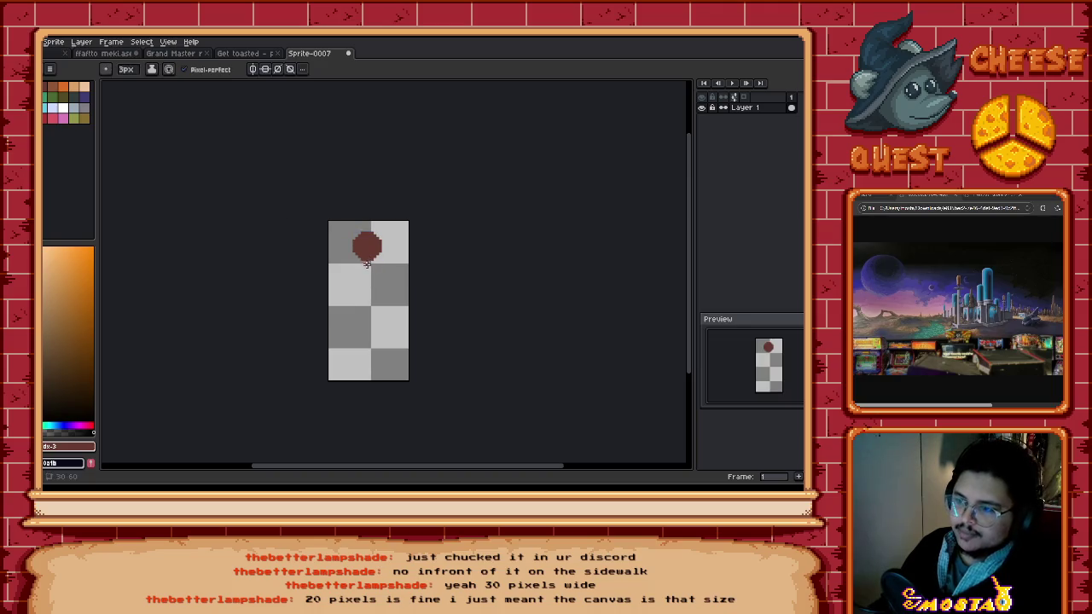
key("ctrl+z")
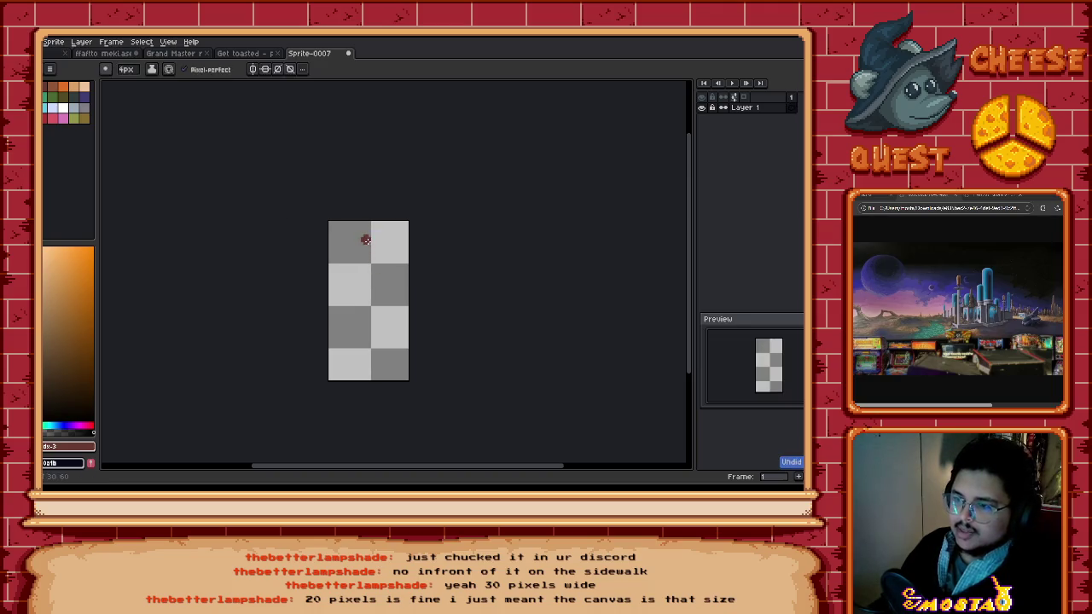
key("plus")
key("plus")
key("plus")
key("plus")
key("plus")
key("plus")
key("plus")
key("plus")
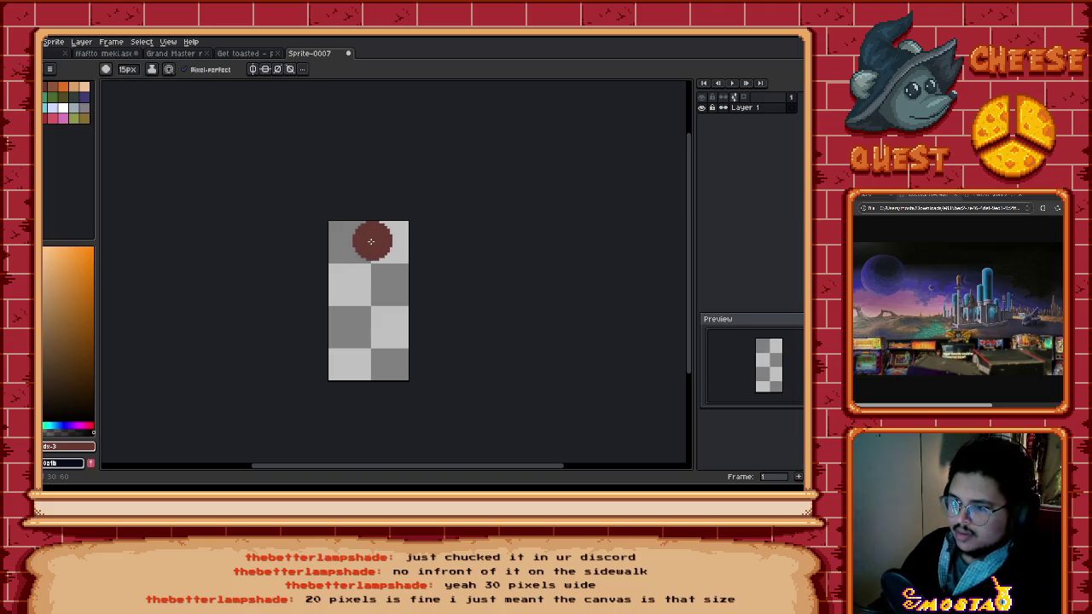
left_click(369, 240)
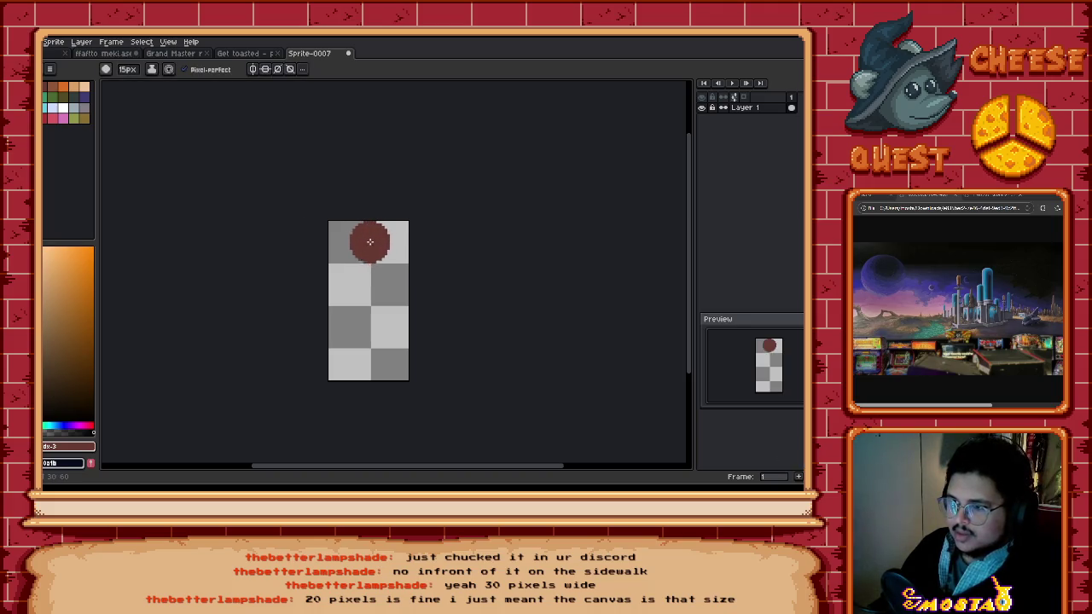
key("ctrl+z")
Step: Settle the brush size and paint the dark red head circle near the top
key("minus")
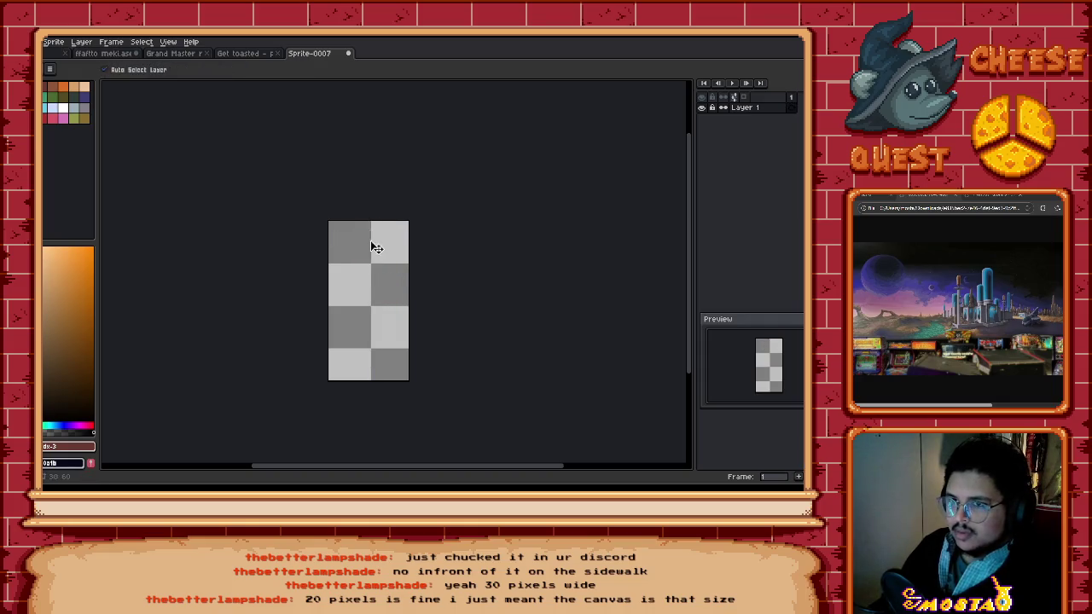
key("minus")
key("minus")
key("minus")
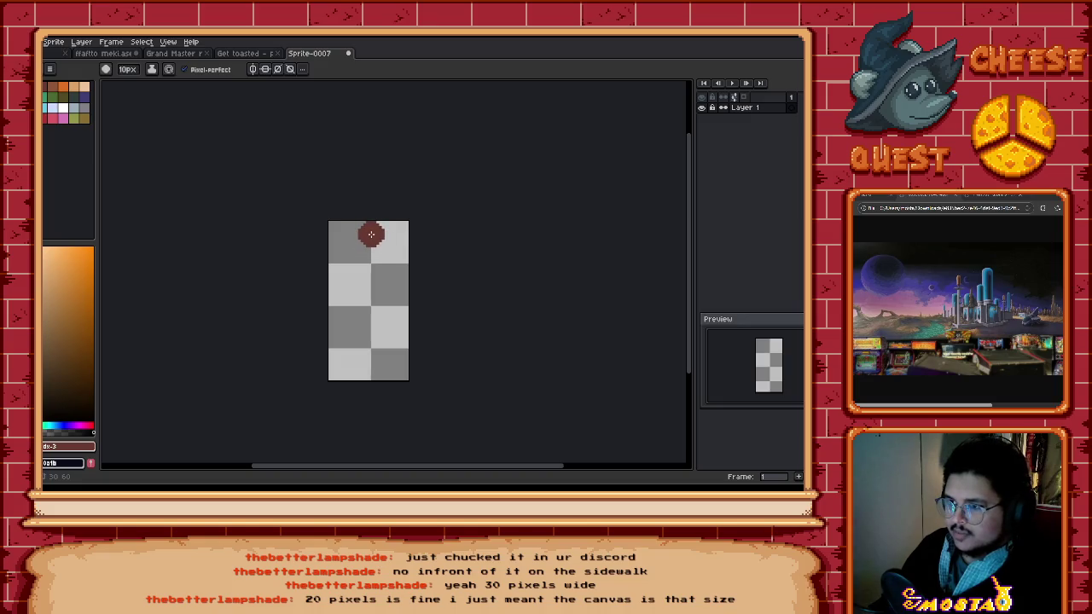
key("plus")
key("plus")
key("plus")
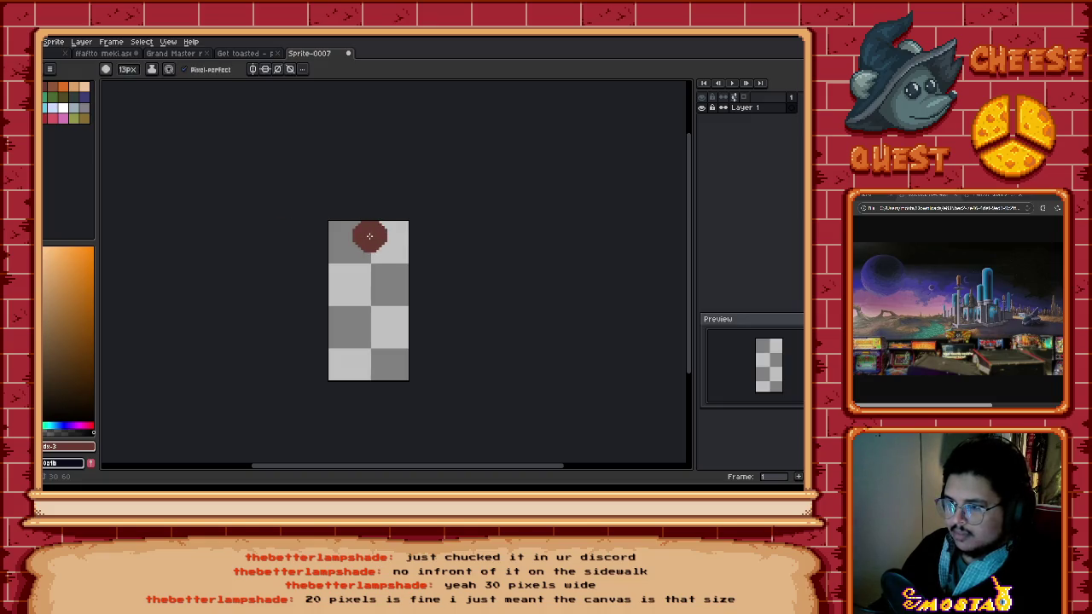
key("v")
key("b")
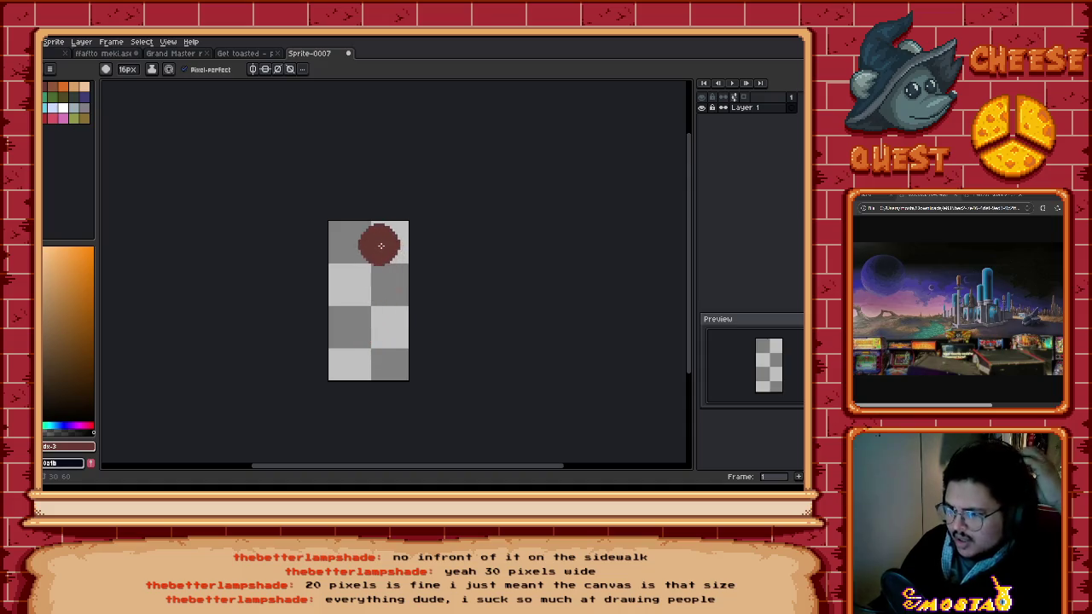
left_click(370, 243)
key("minus")
key("minus")
key("minus")
key("minus")
key("minus")
key("minus")
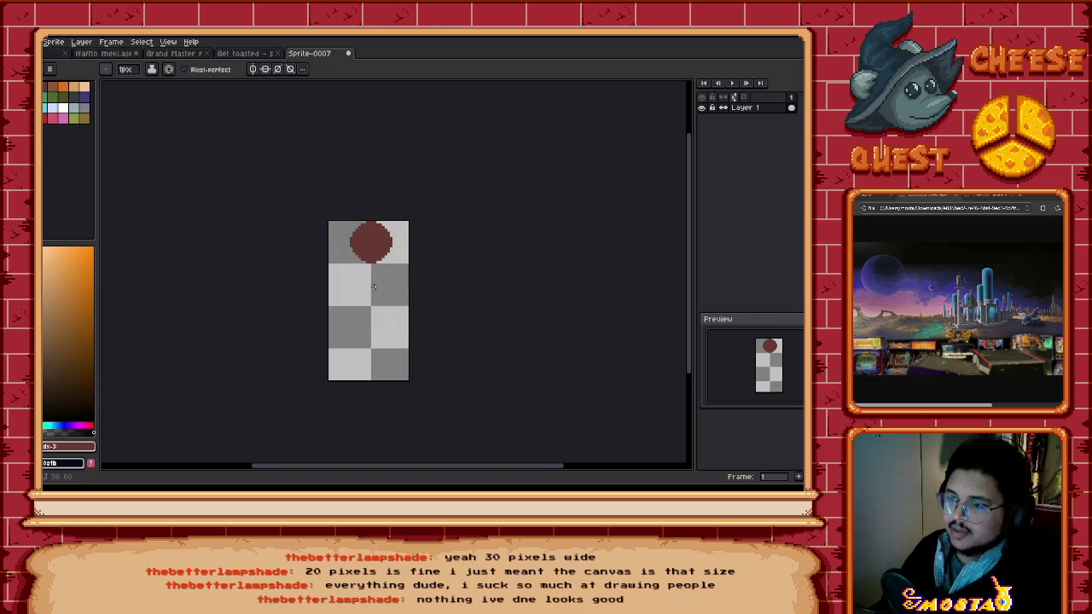
Step: Zoom in and try a 3px stroke down from the head, then undo it
scroll(372, 286, "up", 1)
scroll(385, 273, "up", 1)
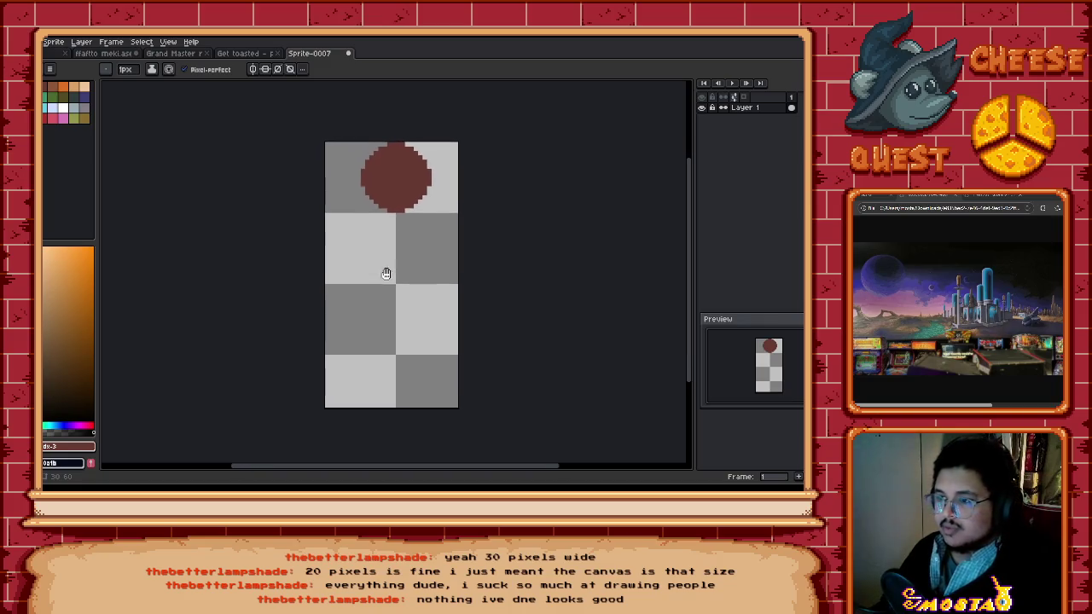
scroll(389, 247, "up", 1)
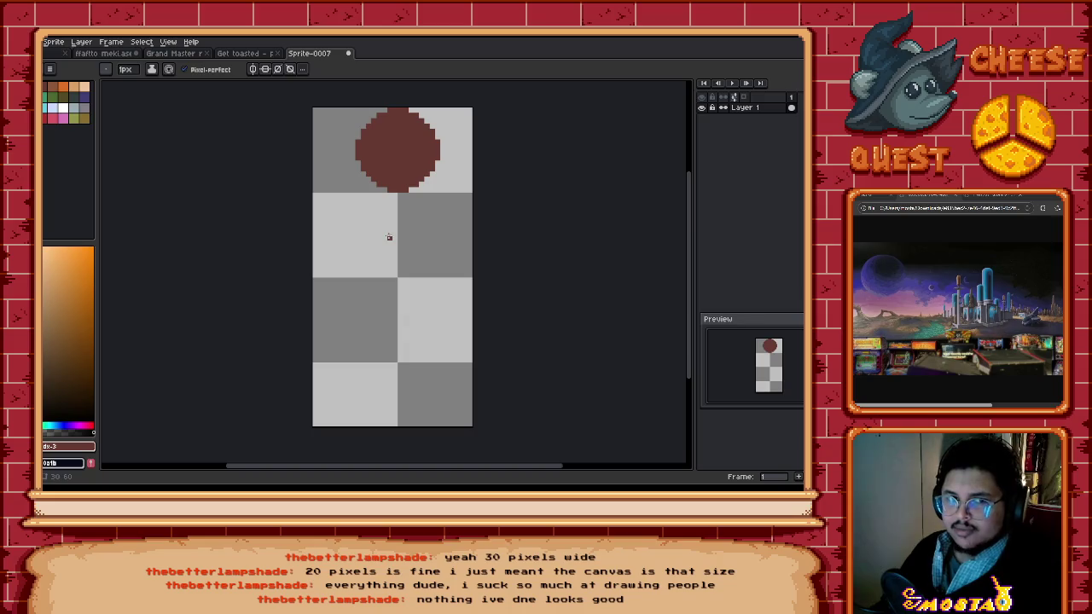
mouse_move(398, 215)
left_mouse_down()
mouse_move(373, 232)
mouse_move(398, 240)
left_mouse_up()
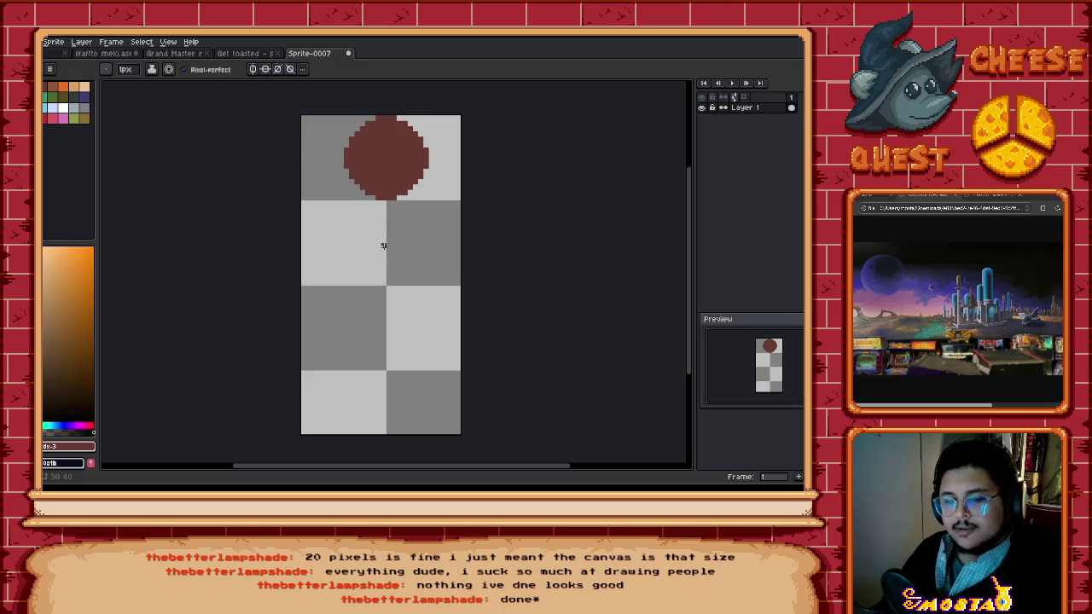
key("plus")
key("plus")
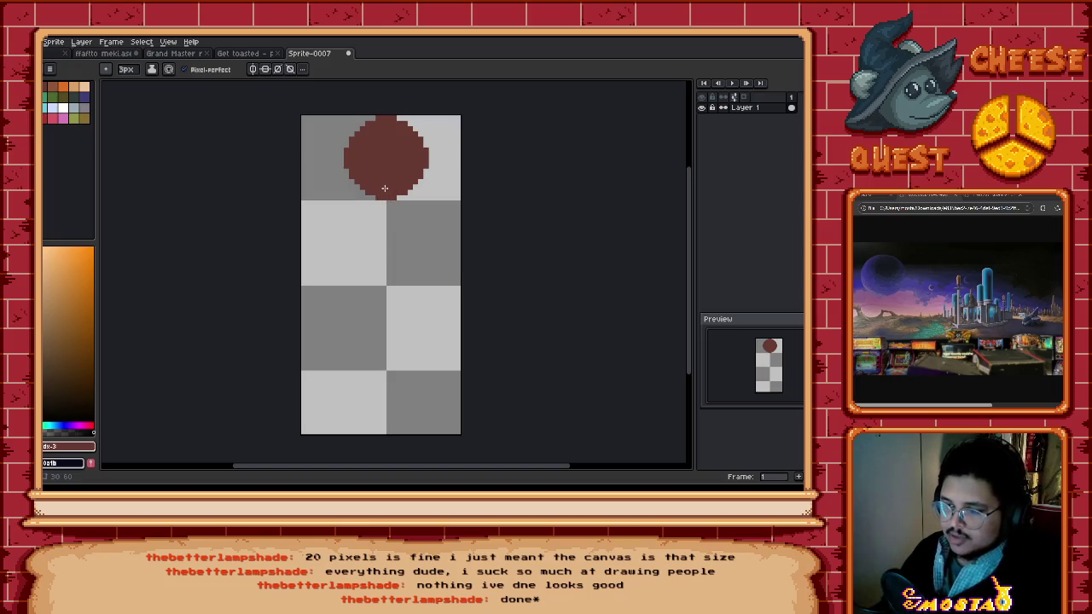
mouse_move(384, 189)
left_mouse_down()
mouse_move(362, 388)
mouse_move(427, 341)
left_mouse_up()
key("ctrl+z")
key("ctrl+z")
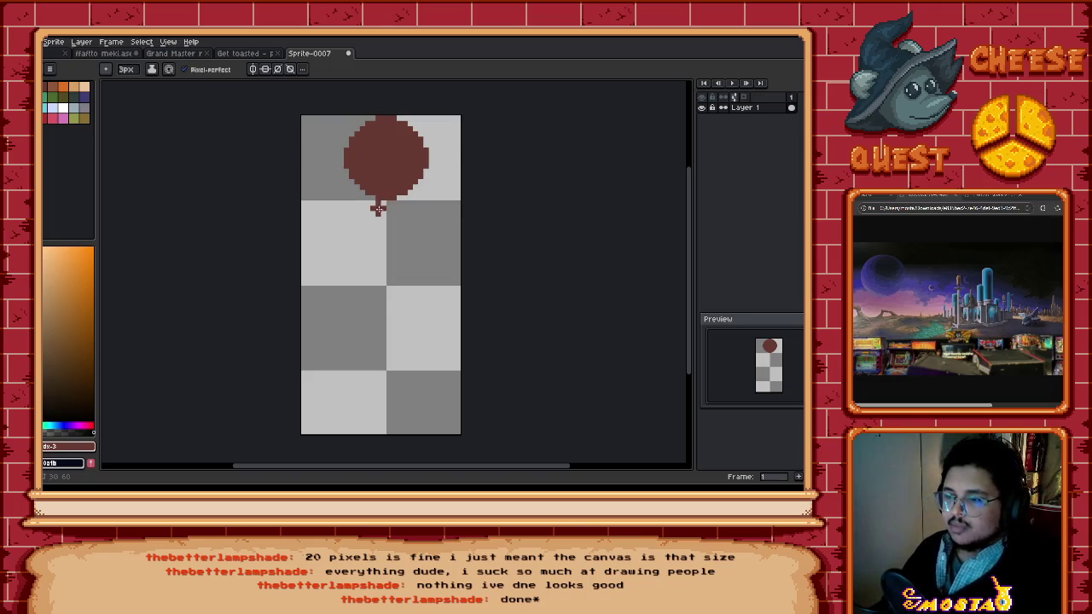
Step: With a 4px brush, paint the body stroke down from the bottom of the head
key("minus")
key("minus")
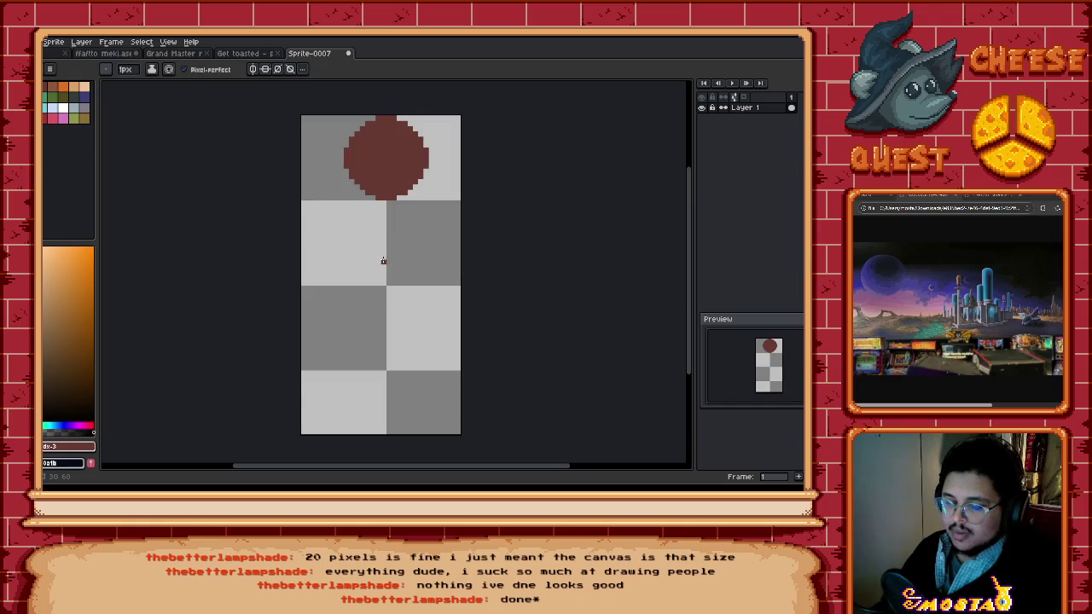
key("plus")
key("plus")
key("plus")
key("plus")
key("plus")
key("minus")
key("minus")
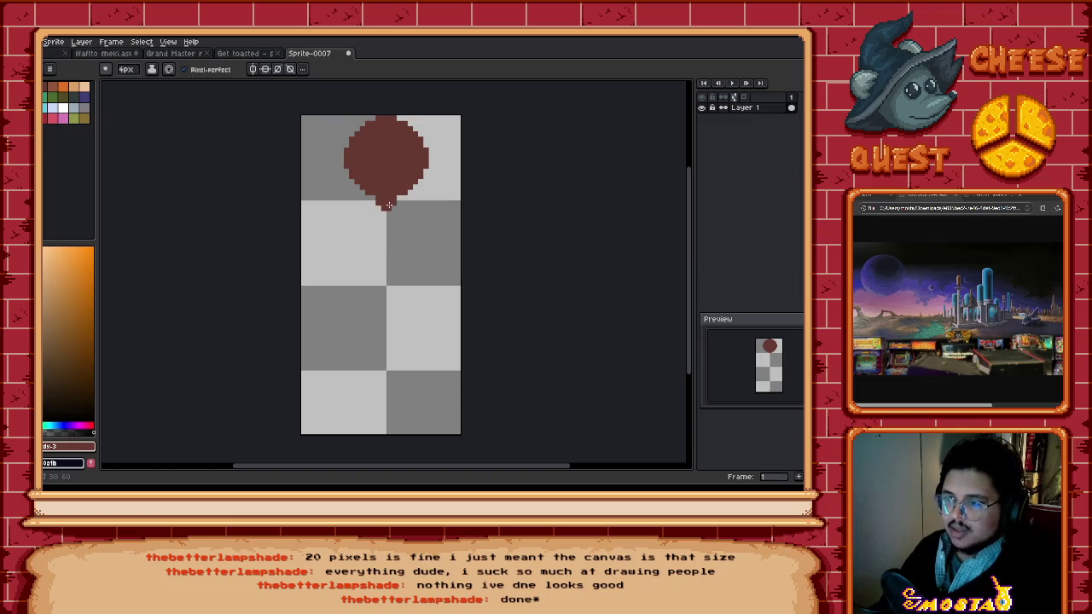
mouse_move(388, 205)
left_mouse_down()
mouse_move(374, 348)
mouse_move(334, 388)
left_mouse_up()
key("ctrl+z")
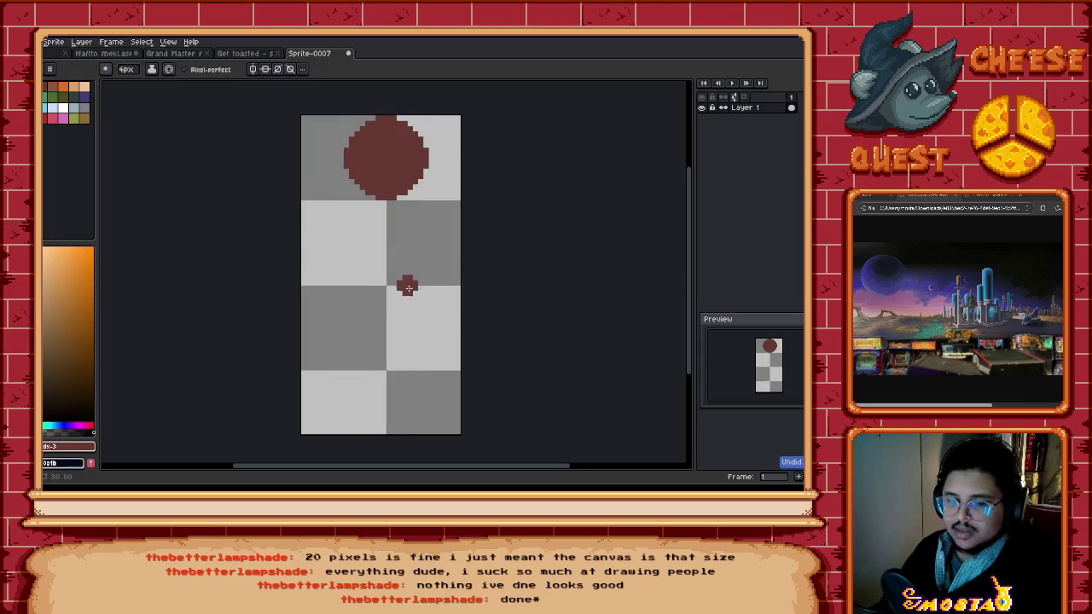
left_click_drag(385, 199, 377, 290)
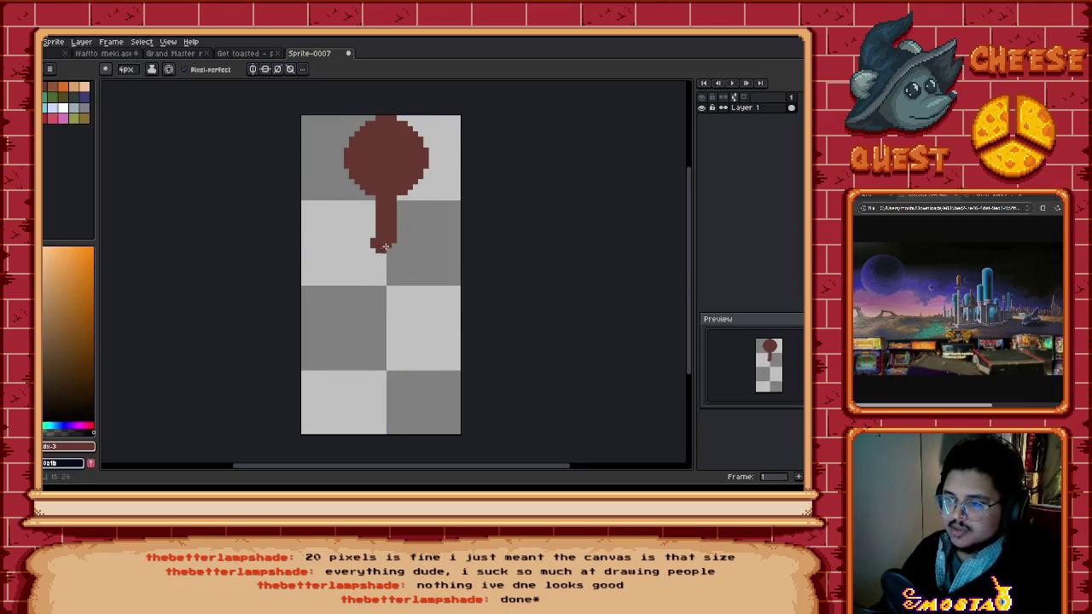
Step: Paint the neck, arm, torso and foot, undoing stray strokes
left_click_drag(372, 198, 381, 300)
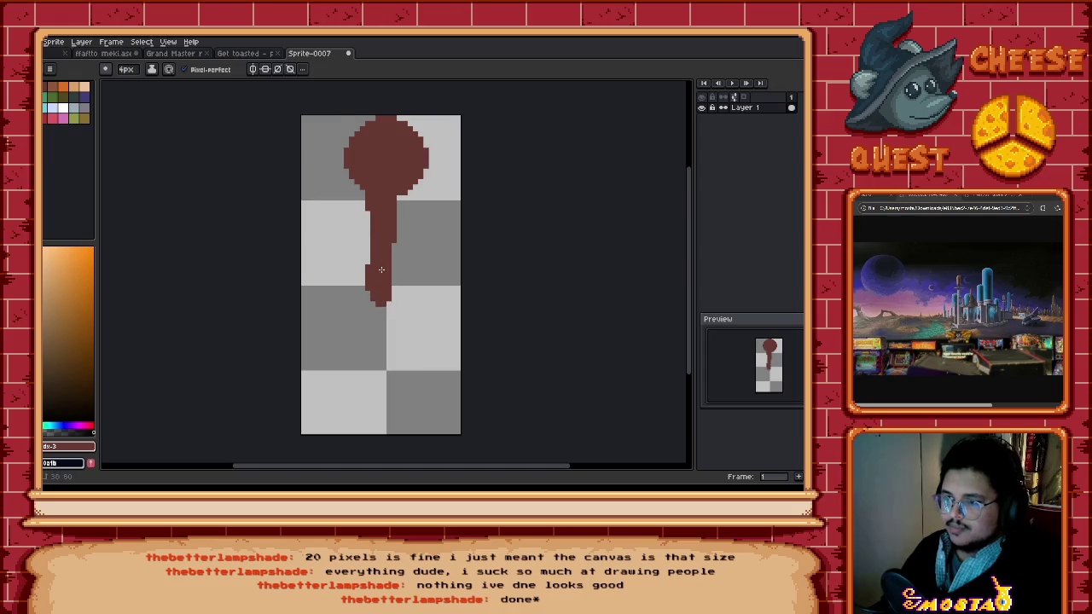
key("ctrl+z")
key("ctrl+z")
mouse_move(386, 196)
left_mouse_down()
mouse_move(385, 213)
mouse_move(403, 225)
left_mouse_up()
mouse_move(350, 224)
left_mouse_down()
mouse_move(409, 232)
mouse_move(409, 309)
left_mouse_up()
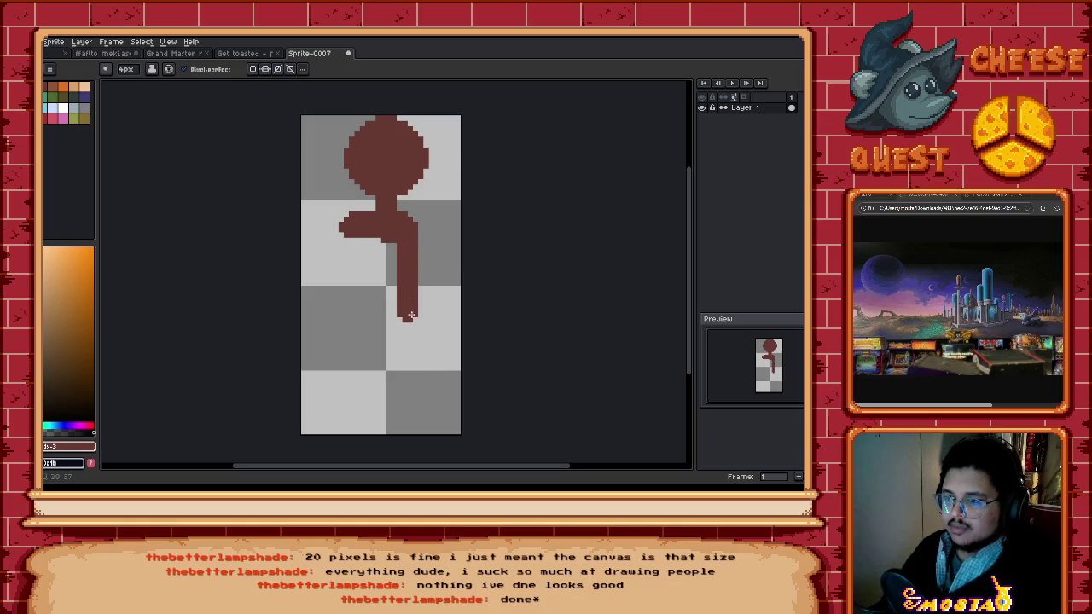
mouse_move(348, 240)
left_mouse_down()
mouse_move(343, 300)
mouse_move(395, 317)
mouse_move(388, 273)
mouse_move(359, 229)
mouse_move(363, 289)
mouse_move(399, 345)
mouse_move(397, 421)
left_mouse_up()
key("ctrl+z")
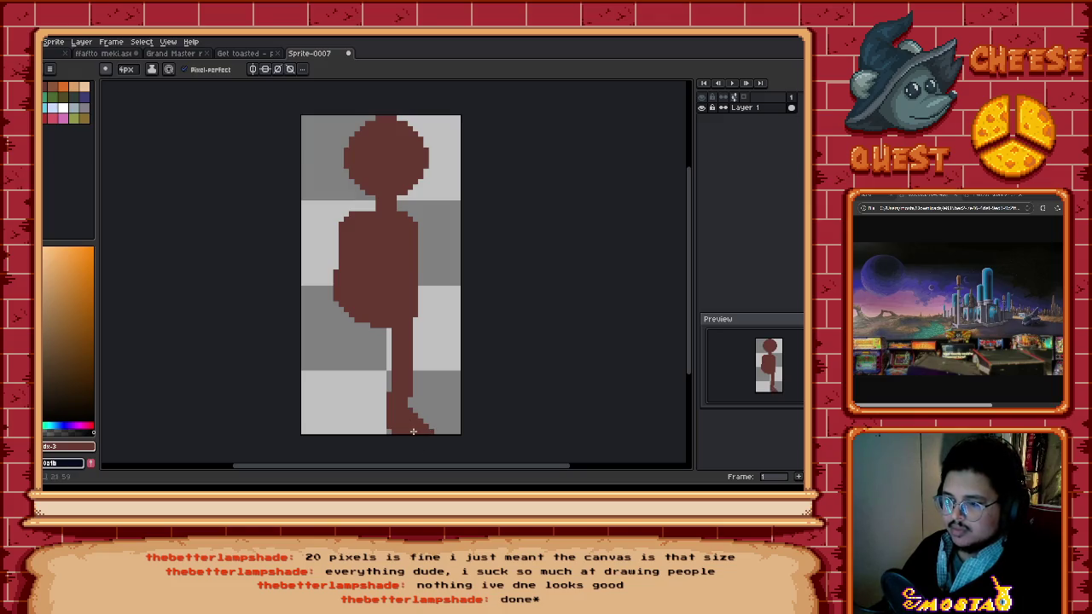
mouse_move(352, 418)
left_mouse_down()
mouse_move(358, 426)
mouse_move(345, 301)
left_mouse_up()
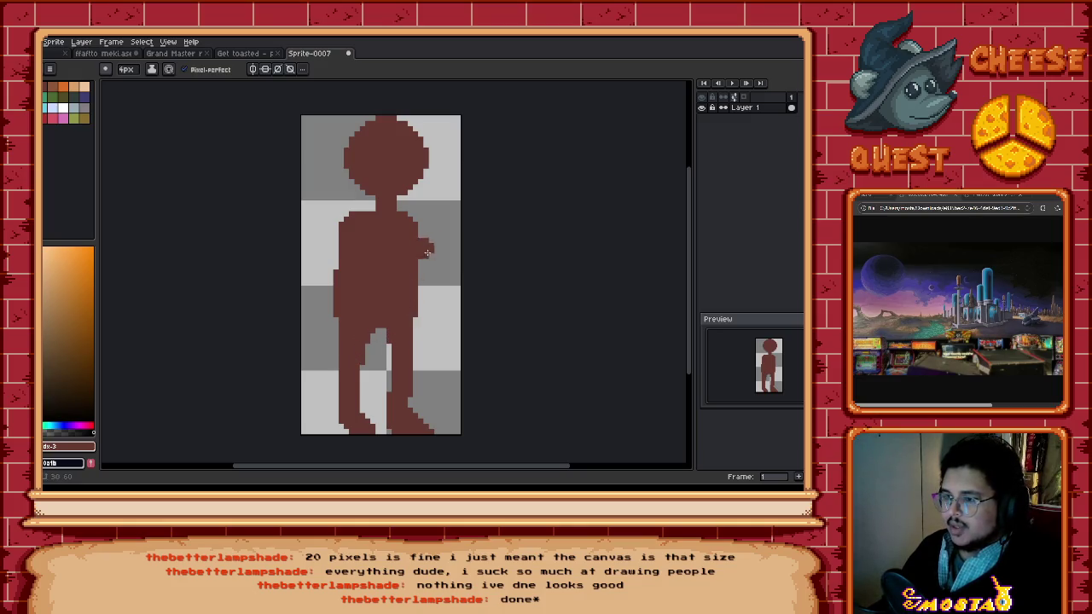
Step: Add the right arm and widen the torso, undoing stray shoulder pixels
mouse_move(423, 223)
left_mouse_down()
mouse_move(443, 328)
mouse_move(436, 312)
left_mouse_up()
key("ctrl+z")
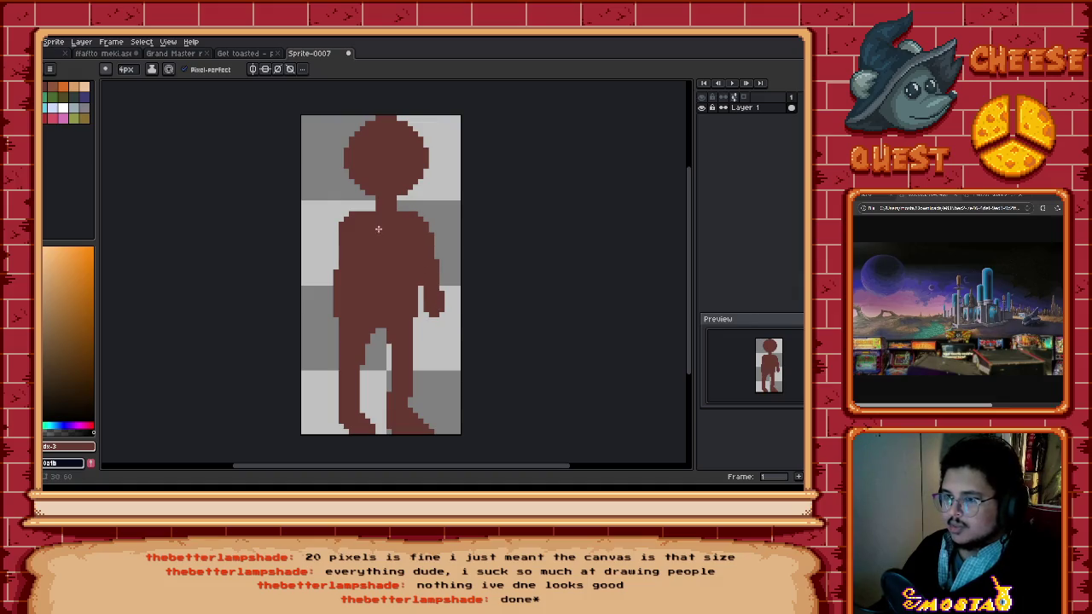
left_click_drag(355, 228, 340, 279)
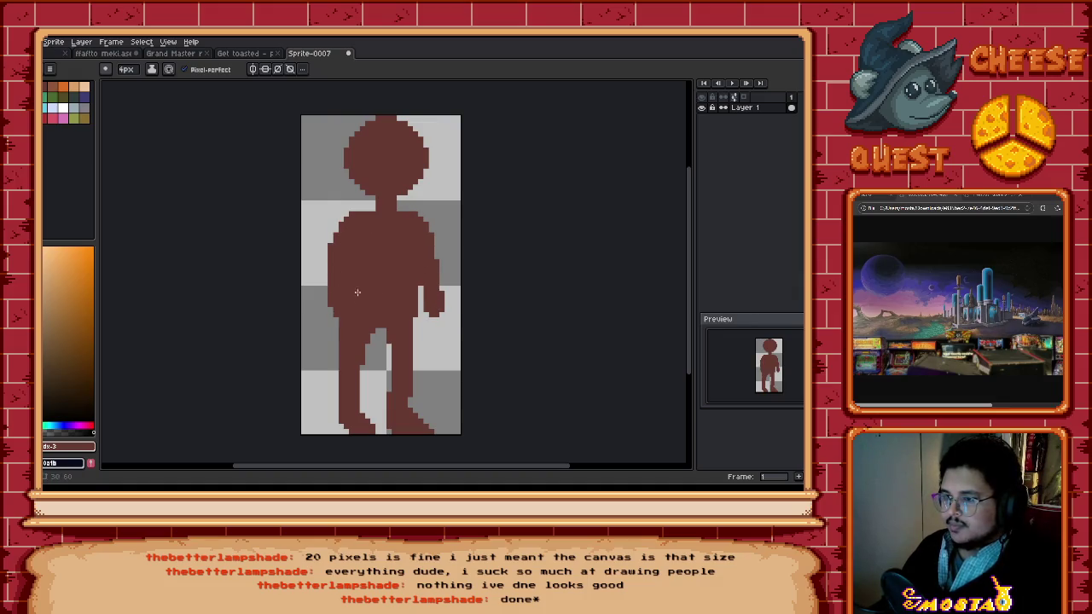
left_click_drag(441, 296, 439, 359)
key("ctrl+z")
left_click(441, 274)
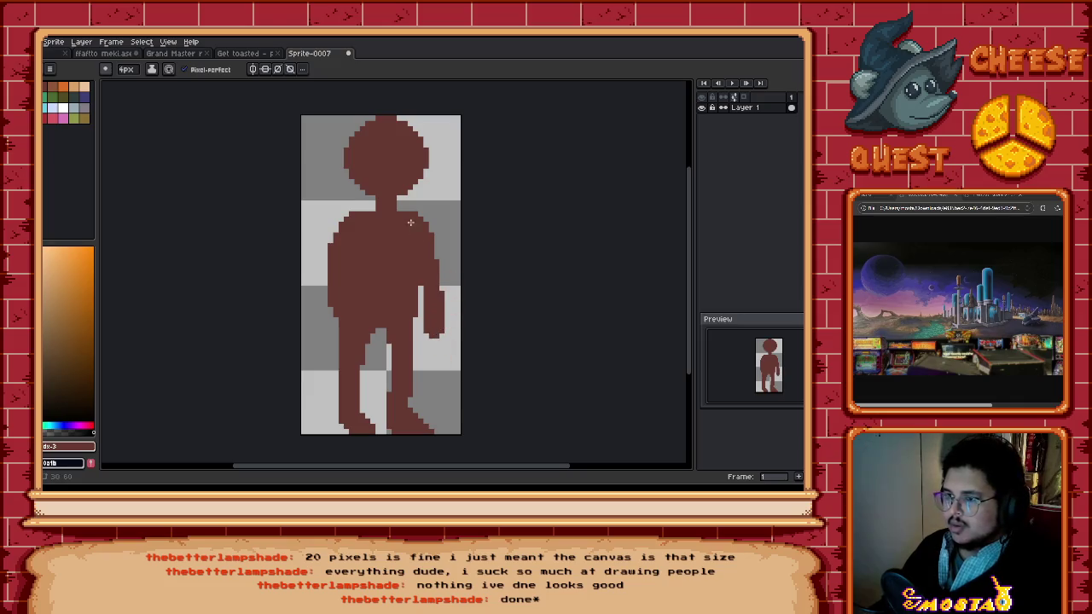
left_click_drag(351, 208, 357, 216)
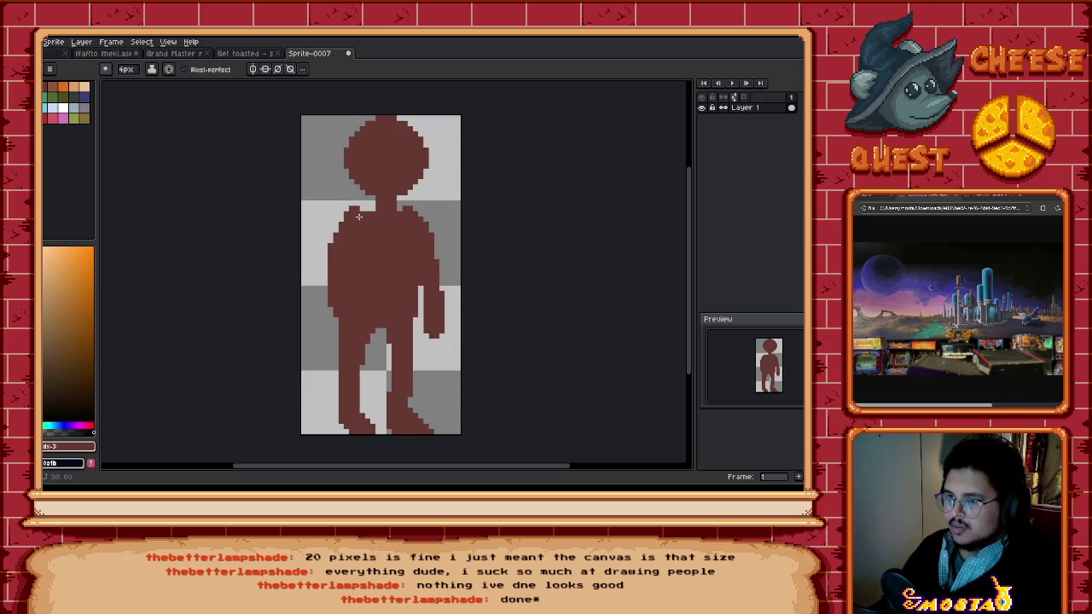
key("ctrl+z")
scroll(392, 260, "down", 2)
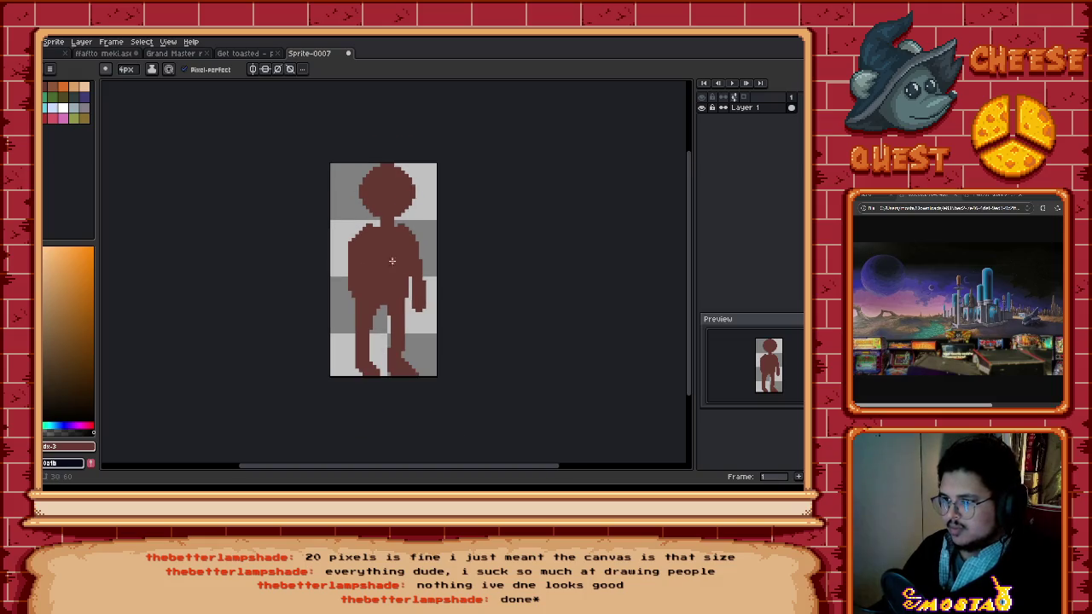
key("e")
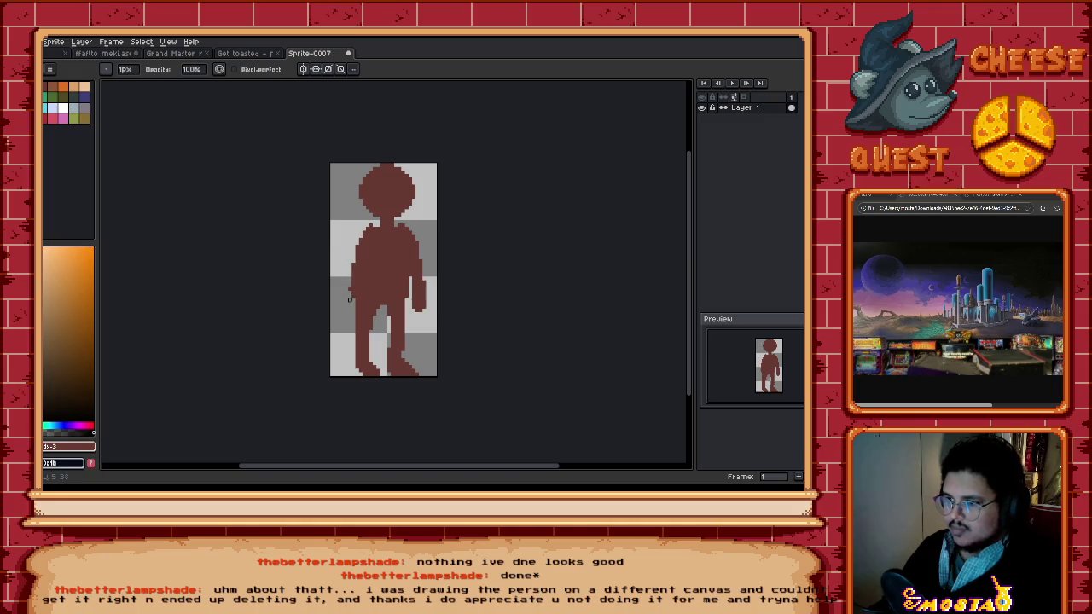
left_click_drag(364, 298, 380, 284)
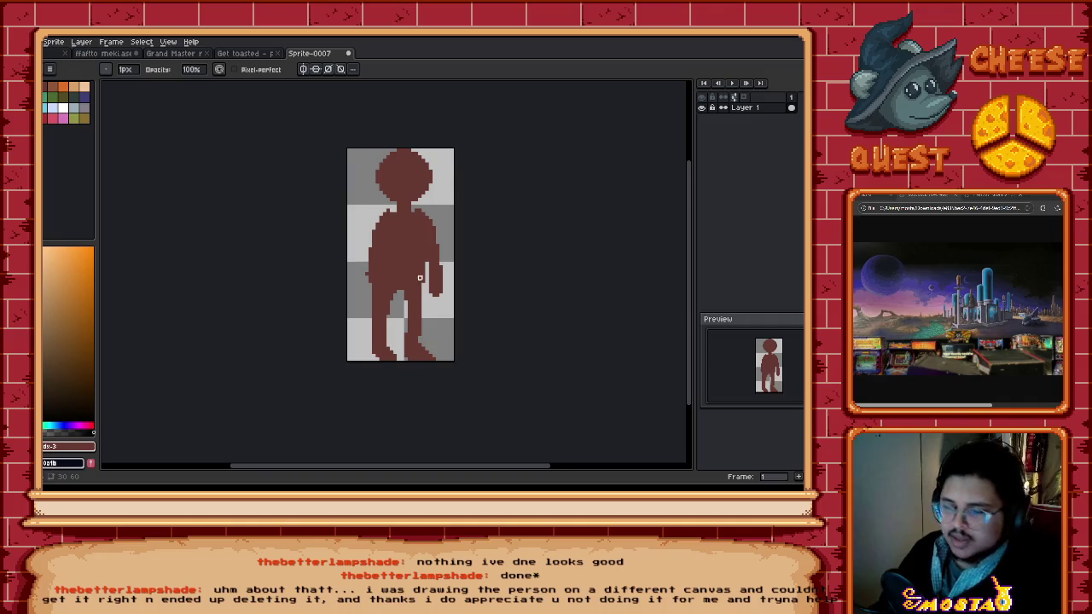
Step: Select all of Sprite-0007 and delete the dark red figure
scroll(375, 286, "right", 1)
scroll(336, 293, "up", 1)
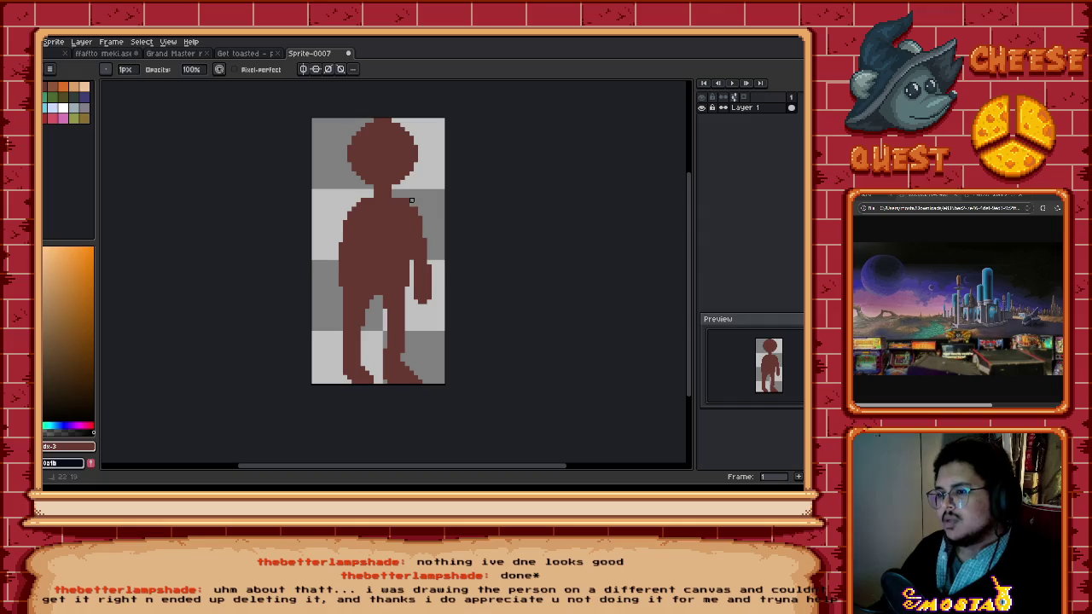
scroll(401, 264, "up", 1)
key("ctrl+a")
key("Delete")
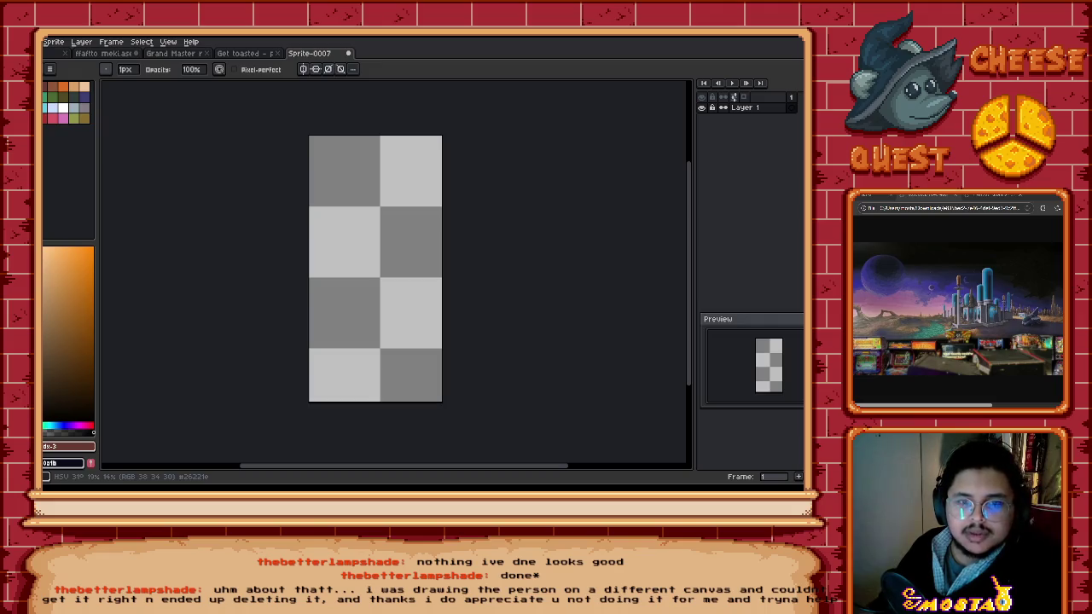
key("ctrl+v")
Step: Paste the reference pixel-art man onto a new white sprite, Sprite-0008
key("Escape")
left_click(34, 41)
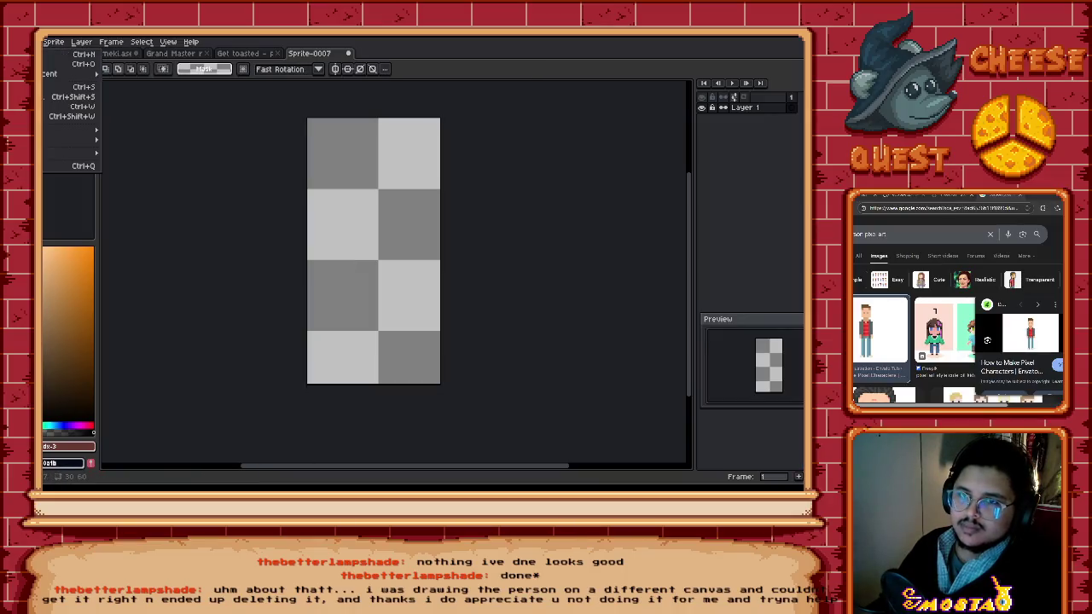
left_click(64, 53)
left_click(398, 340)
key("ctrl+v")
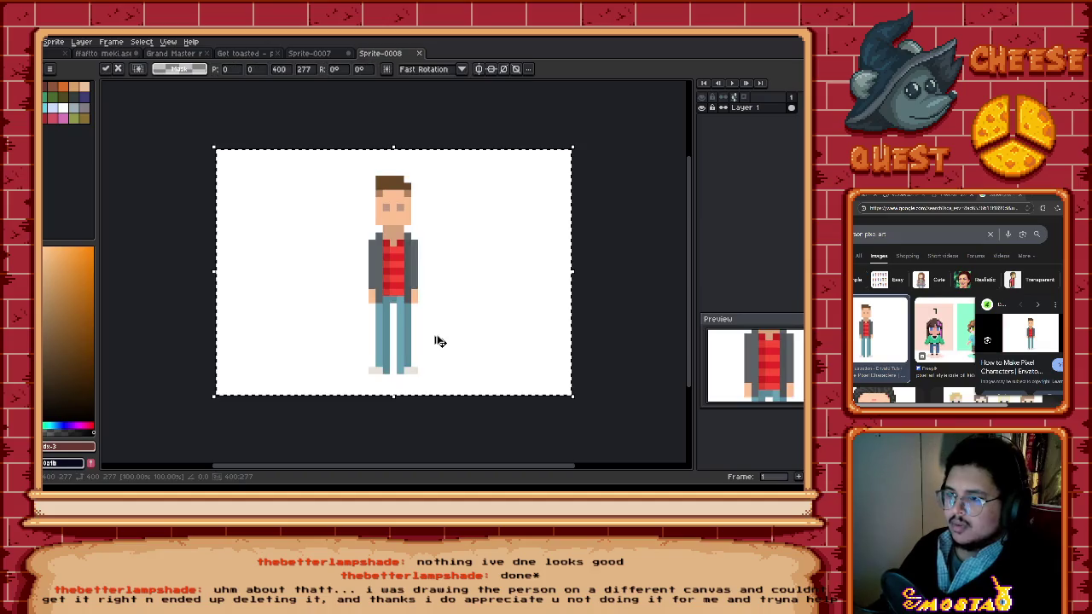
key("Return")
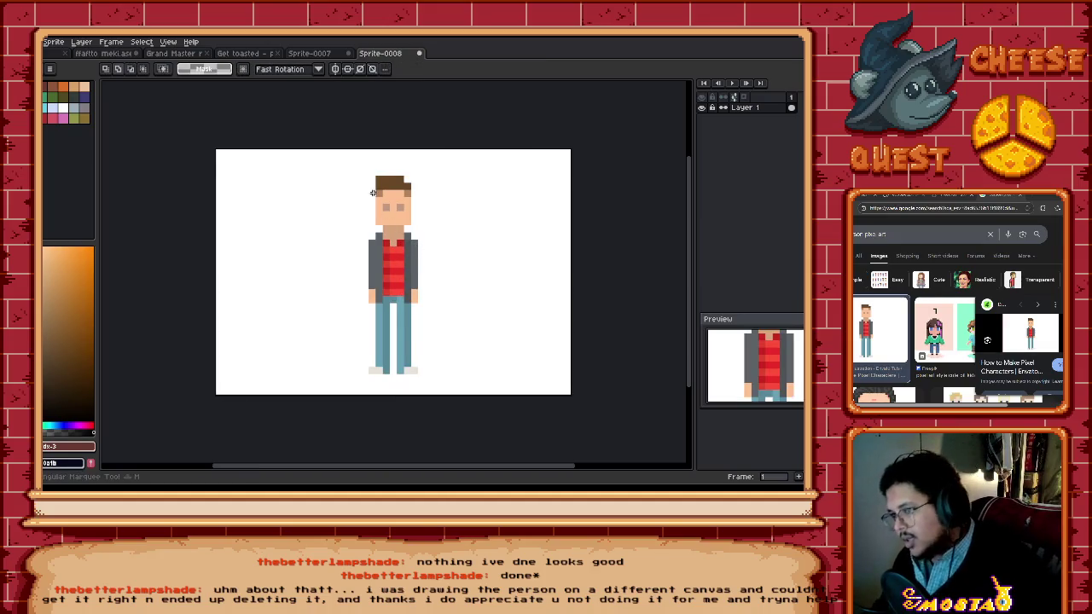
Step: Copy a cut-out of the reference man and paste it into Sprite-0007
left_click_drag(348, 169, 434, 384)
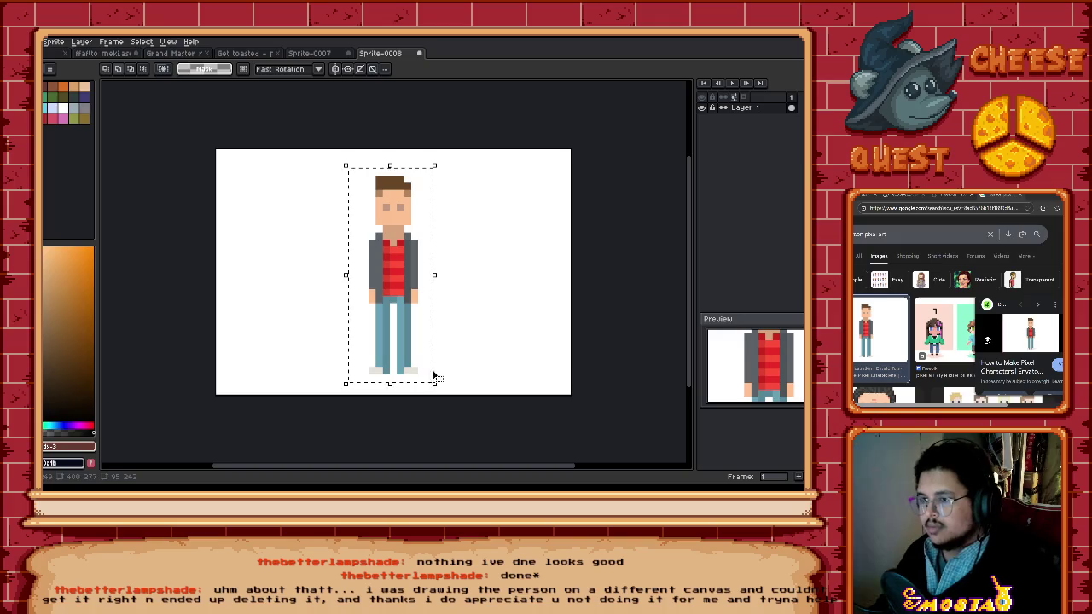
key("ctrl+c")
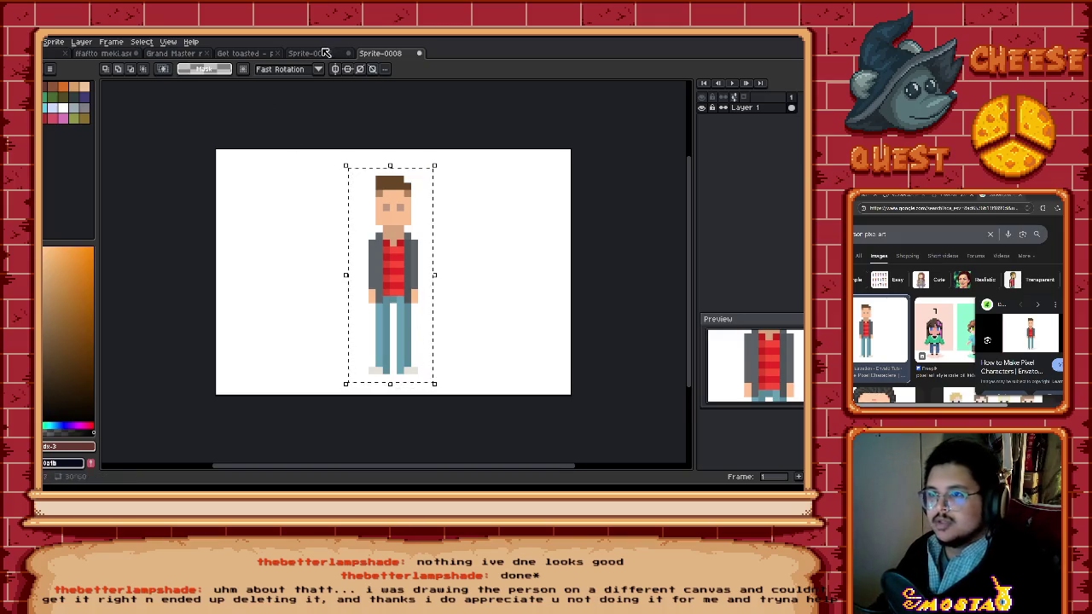
key("ctrl+shift+Tab")
key("ctrl+v")
scroll(401, 297, "down", 2)
scroll(415, 305, "down", 3)
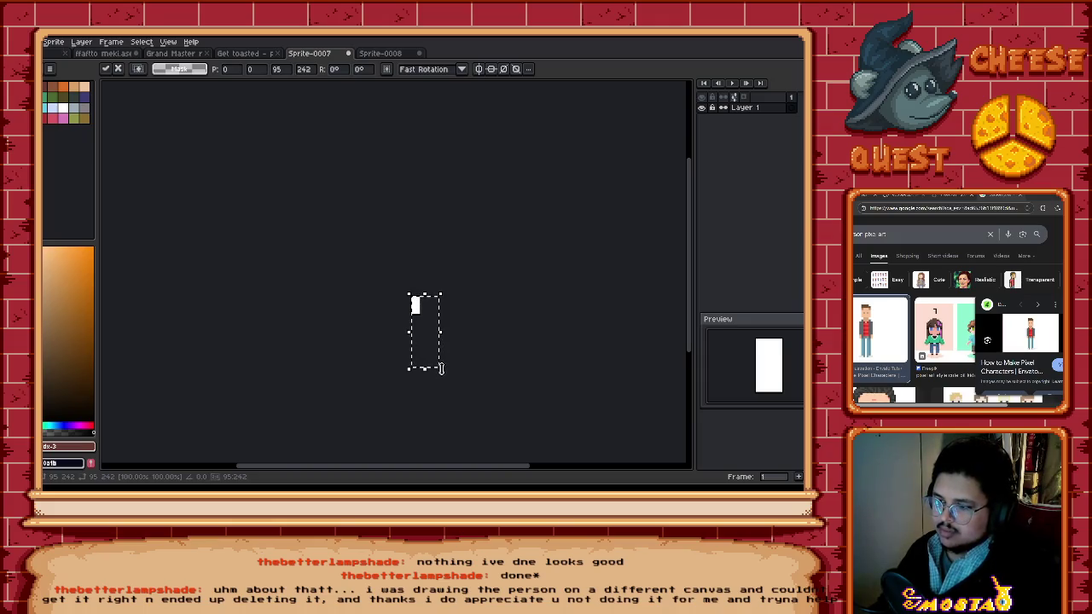
Step: Resize the pasted reference figure toward 70 px tall, then delete it from Sprite-0007
scroll(441, 369, "up", 4)
scroll(446, 310, "down", 4)
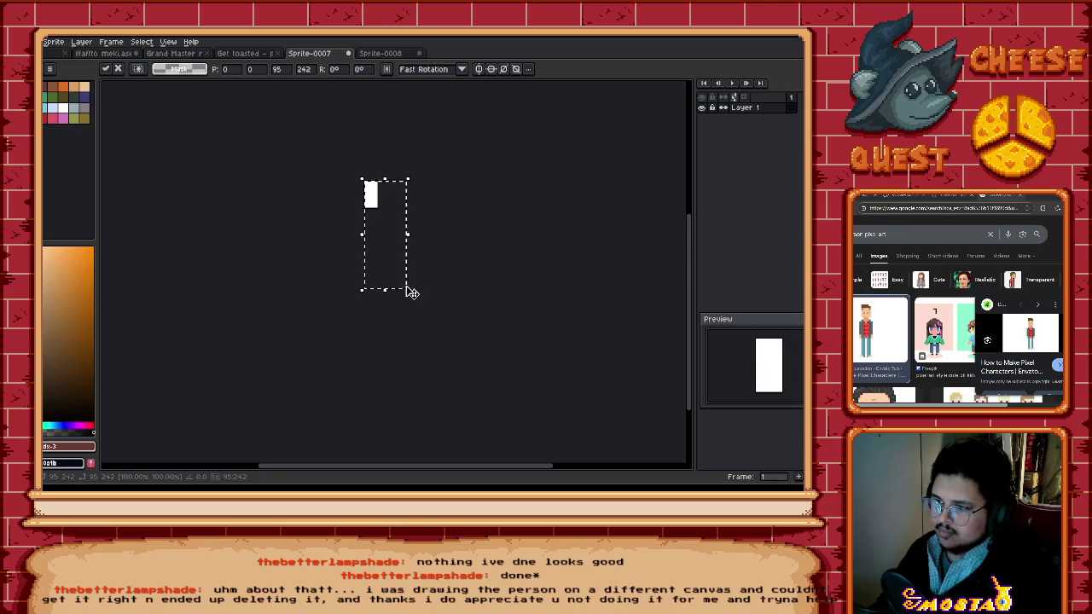
mouse_move(384, 290)
left_mouse_down()
mouse_move(380, 200)
mouse_move(410, 235)
left_mouse_up()
scroll(375, 198, "up", 3)
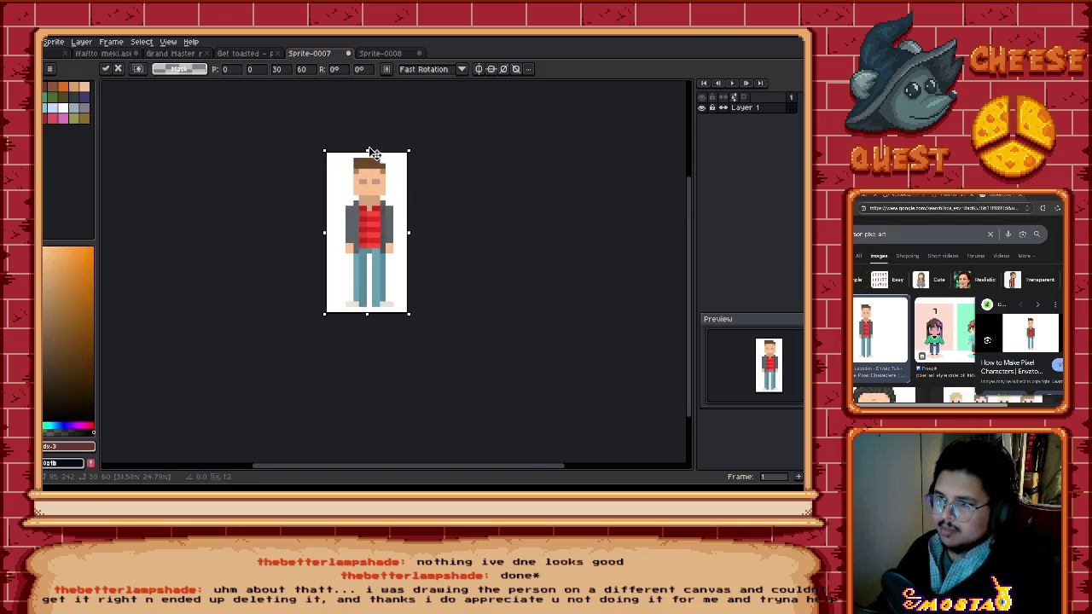
left_click_drag(369, 151, 369, 146)
left_click_drag(366, 315, 409, 329)
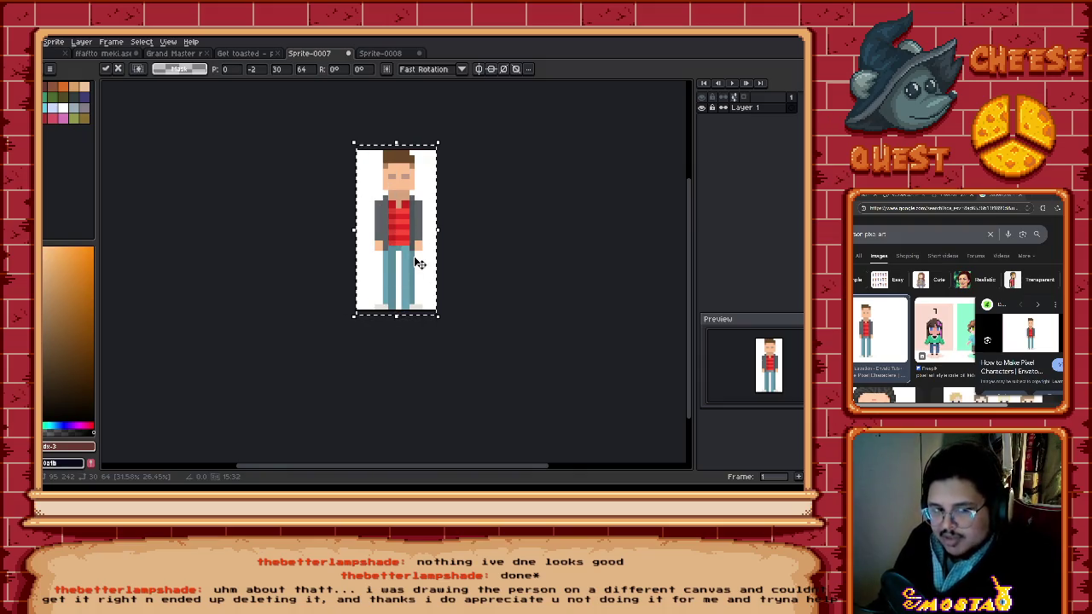
left_click_drag(396, 316, 404, 340)
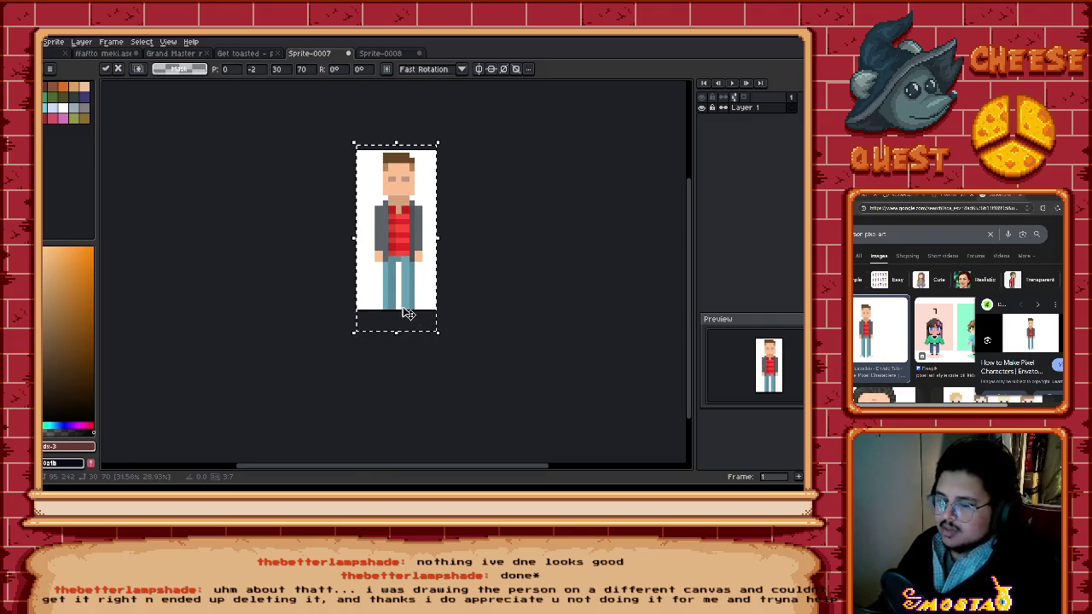
key("Delete")
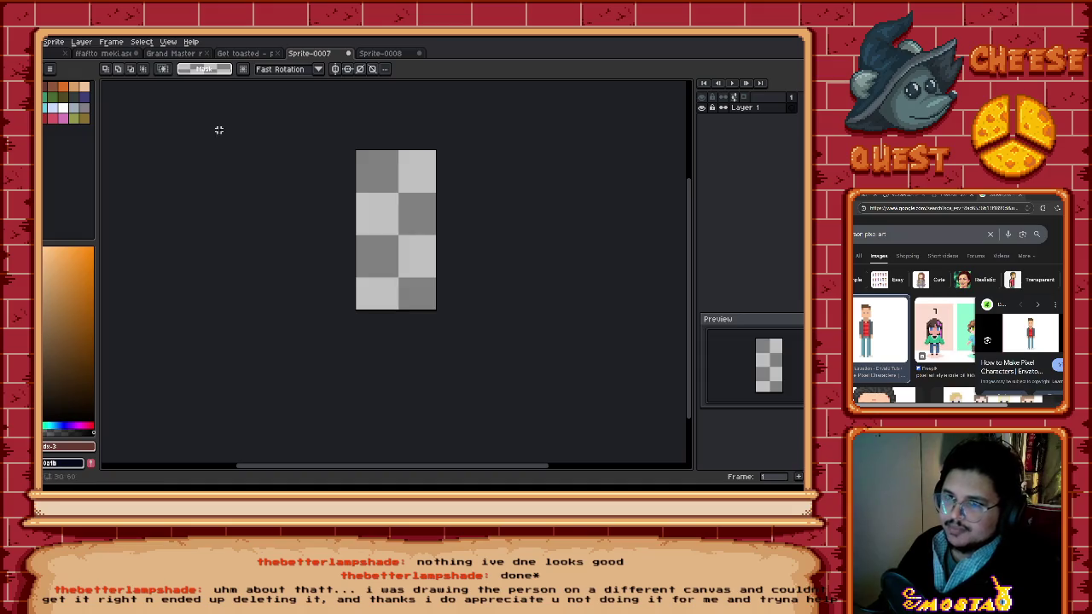
left_click(53, 41)
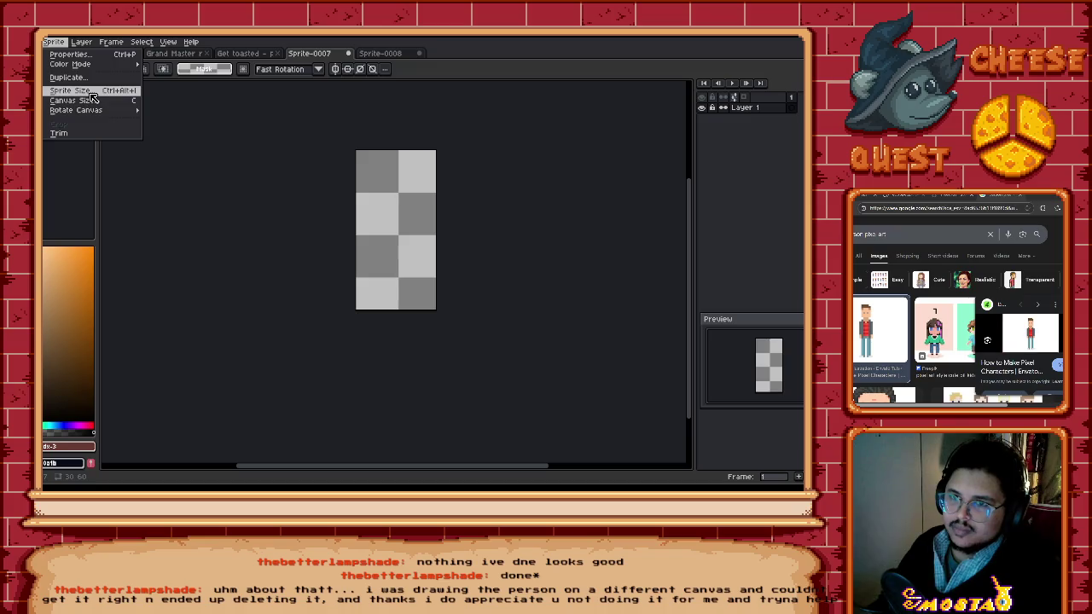
Step: Narrow the Sprite-0007 canvas to 40 px wide in Sprite Size
left_click(72, 91)
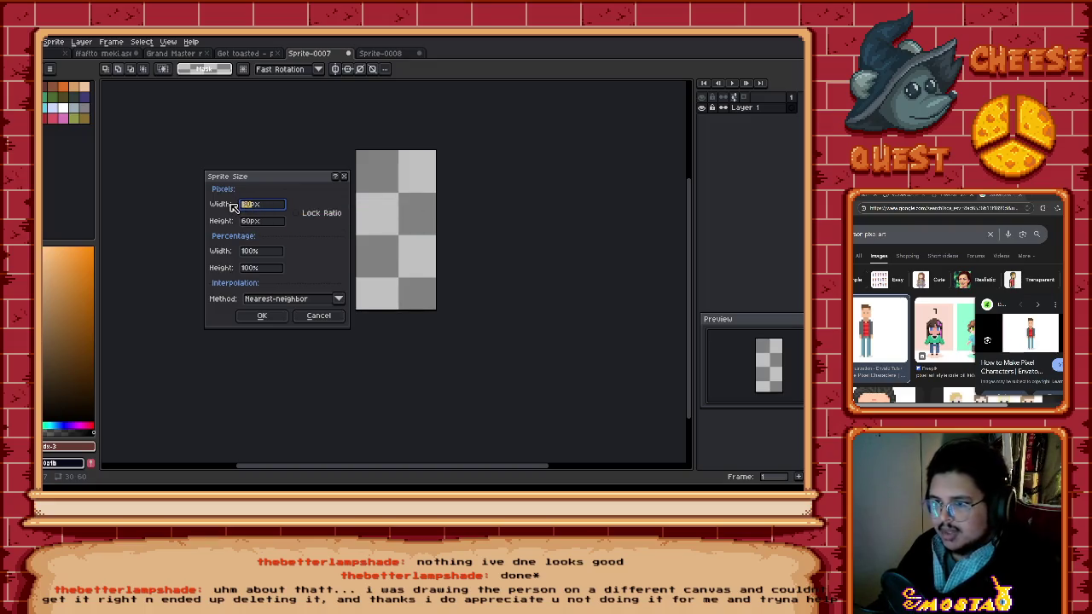
type("30")
key("Tab")
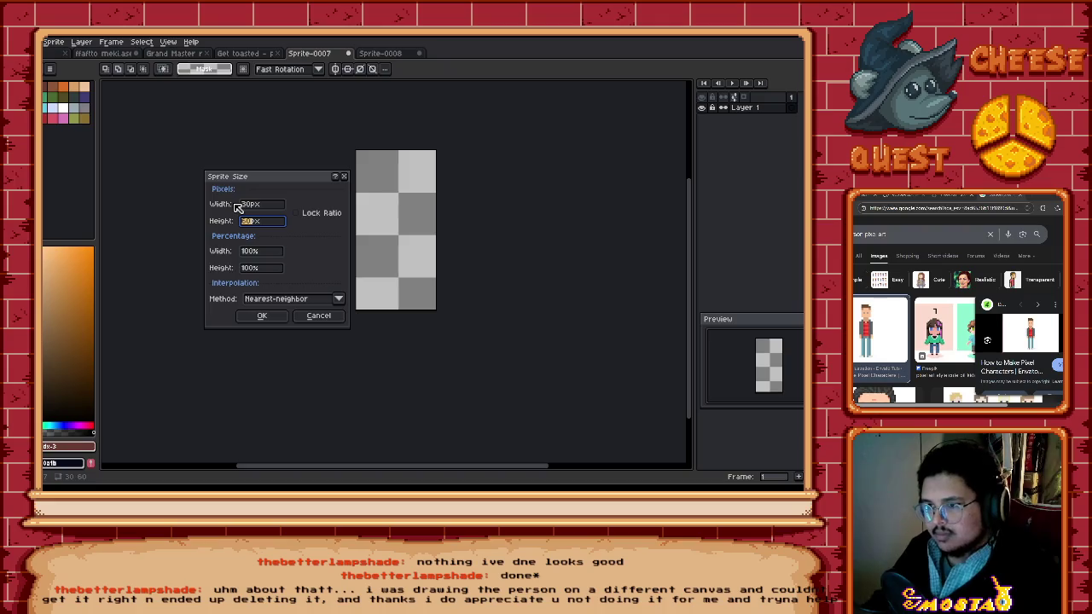
left_click(242, 208)
type("40")
key("Return")
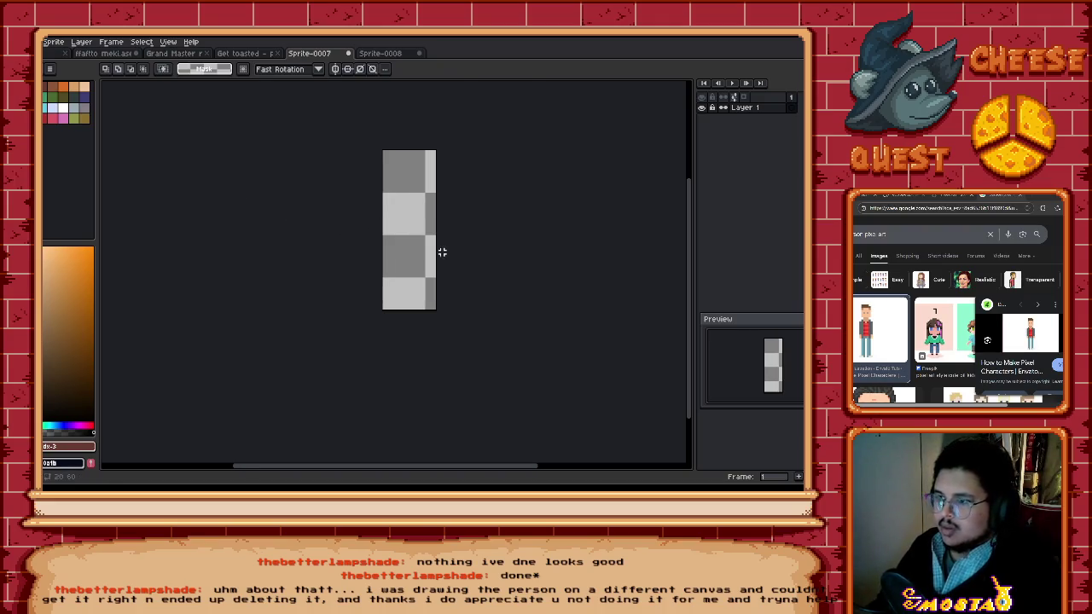
Step: Paste the reference man and scale him to 32 px wide and 64 px tall
key("ctrl+v")
scroll(465, 251, "down", 3)
mouse_move(470, 358)
left_mouse_down()
mouse_move(443, 286)
mouse_move(404, 273)
left_mouse_up()
scroll(434, 273, "up", 3)
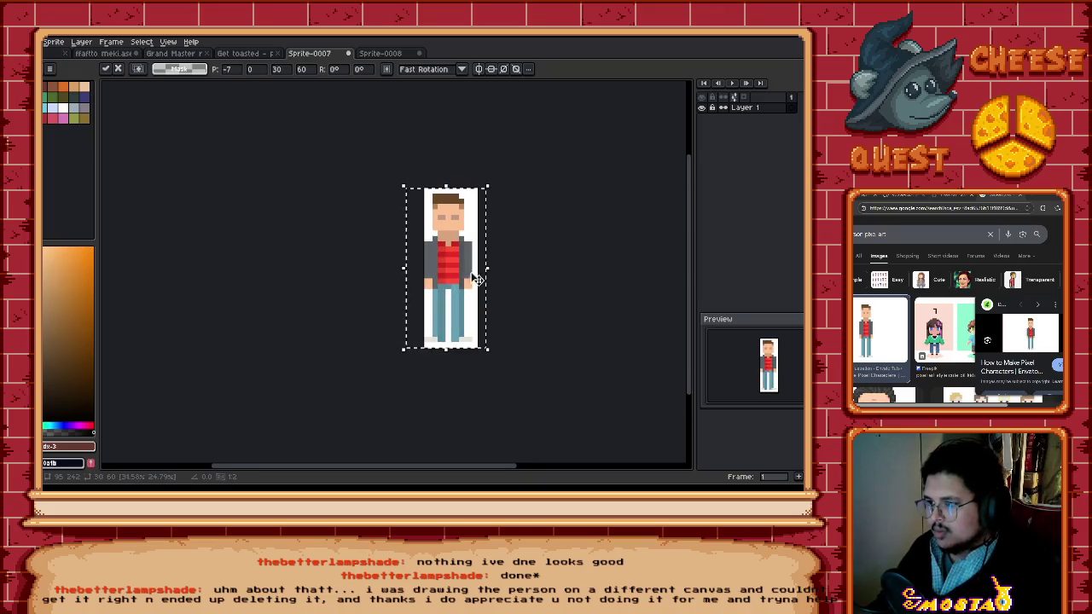
left_click_drag(487, 269, 494, 273)
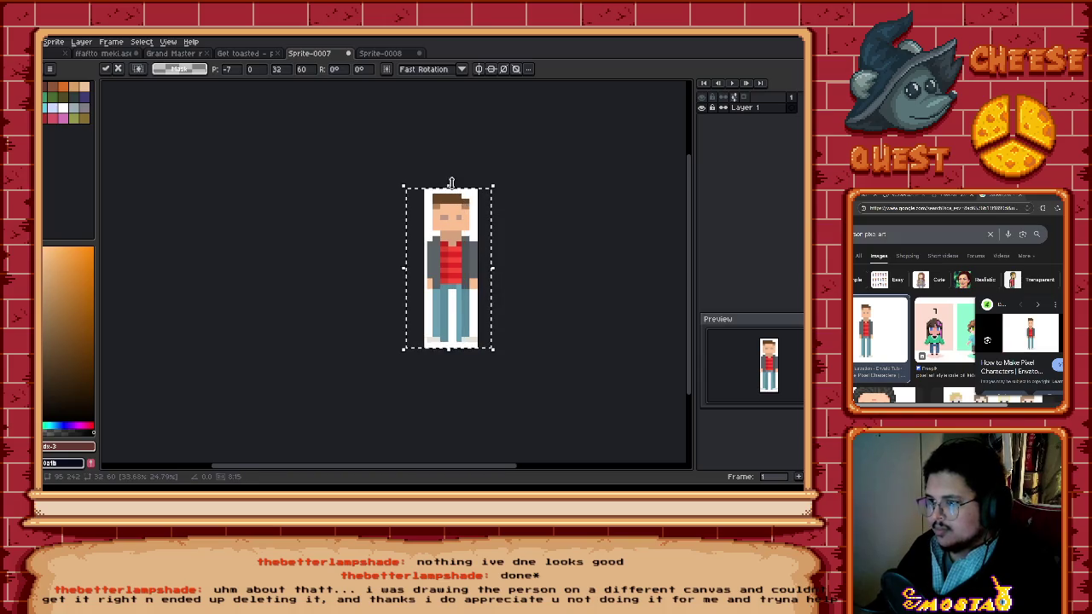
left_click_drag(449, 186, 452, 181)
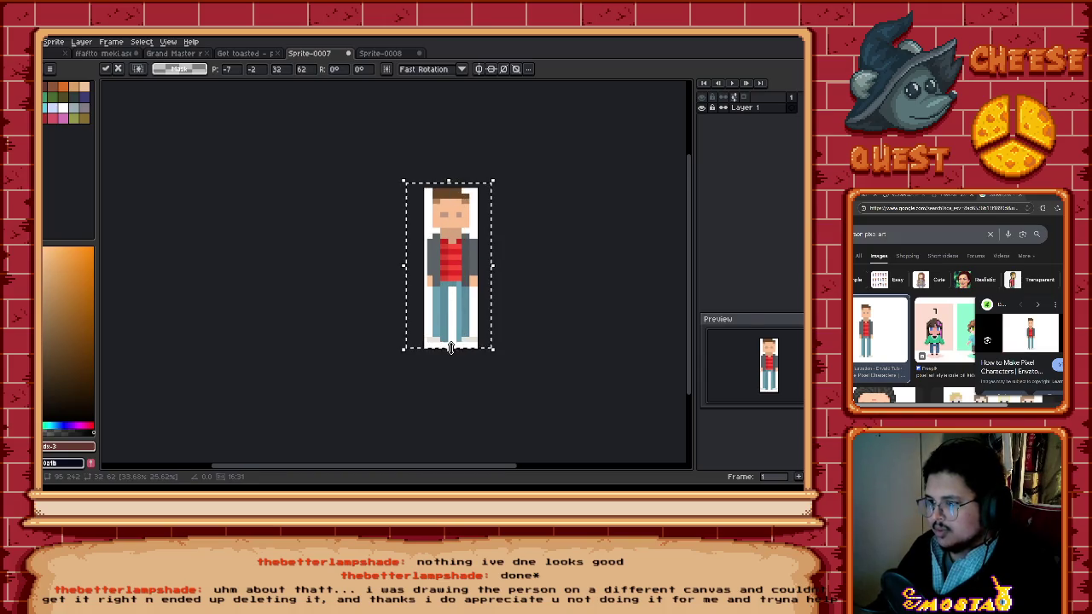
left_click_drag(450, 349, 455, 363)
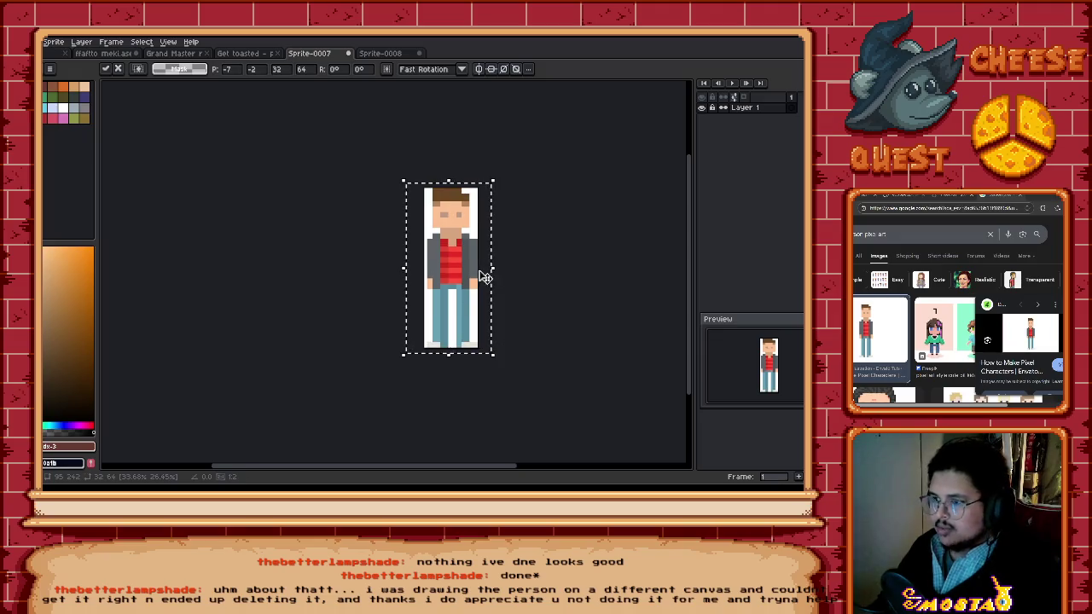
Step: Widen the character one pixel on each side, commit the scaling and deselect
left_click_drag(399, 268, 396, 271)
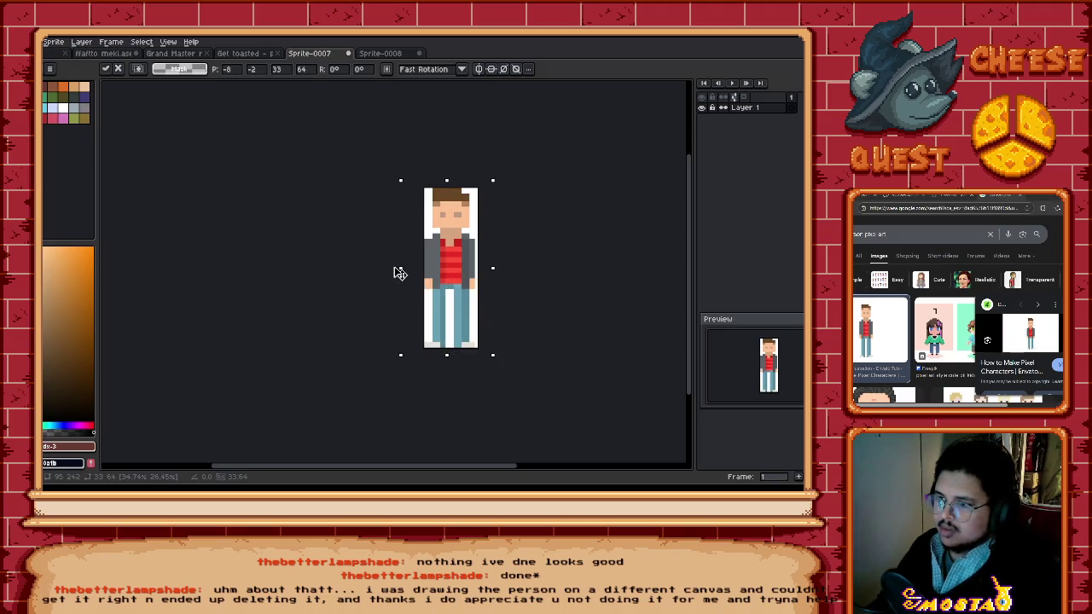
left_click_drag(492, 268, 497, 267)
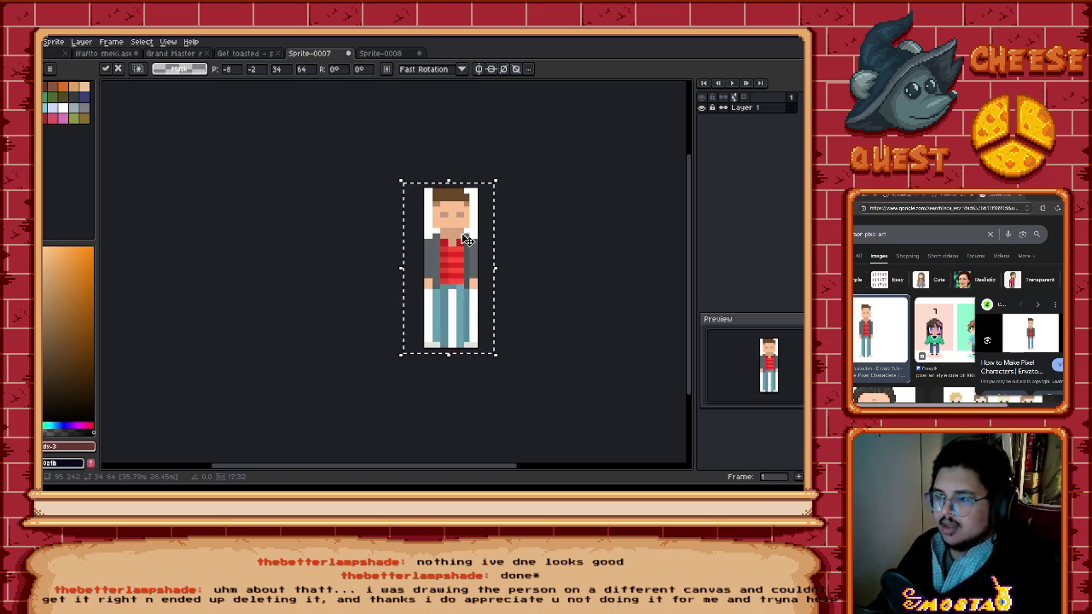
key("Return")
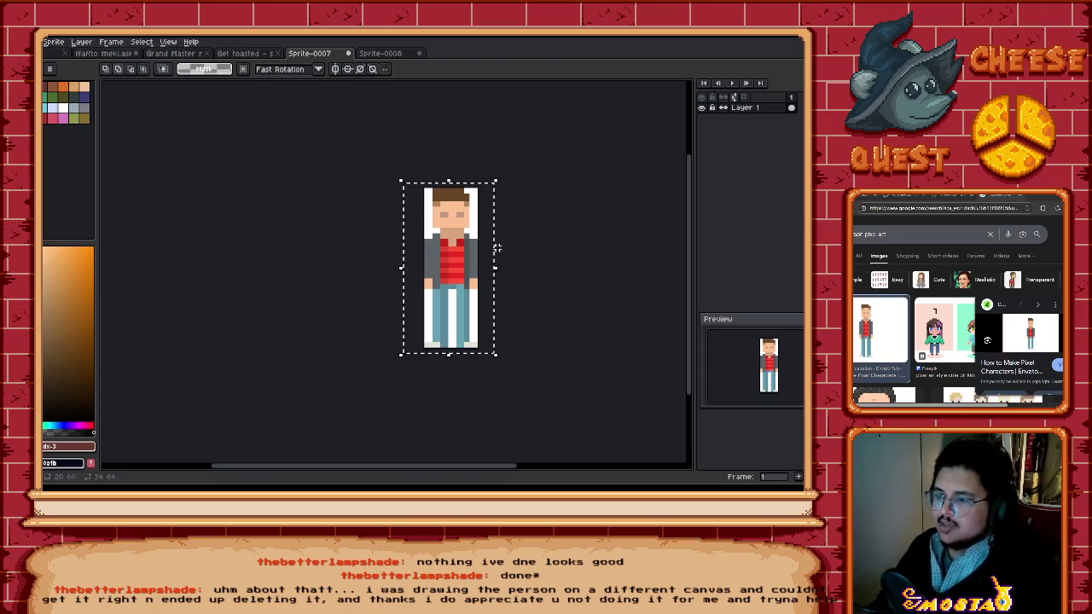
key("ctrl+d")
scroll(467, 245, "up", 1)
scroll(405, 235, "up", 1)
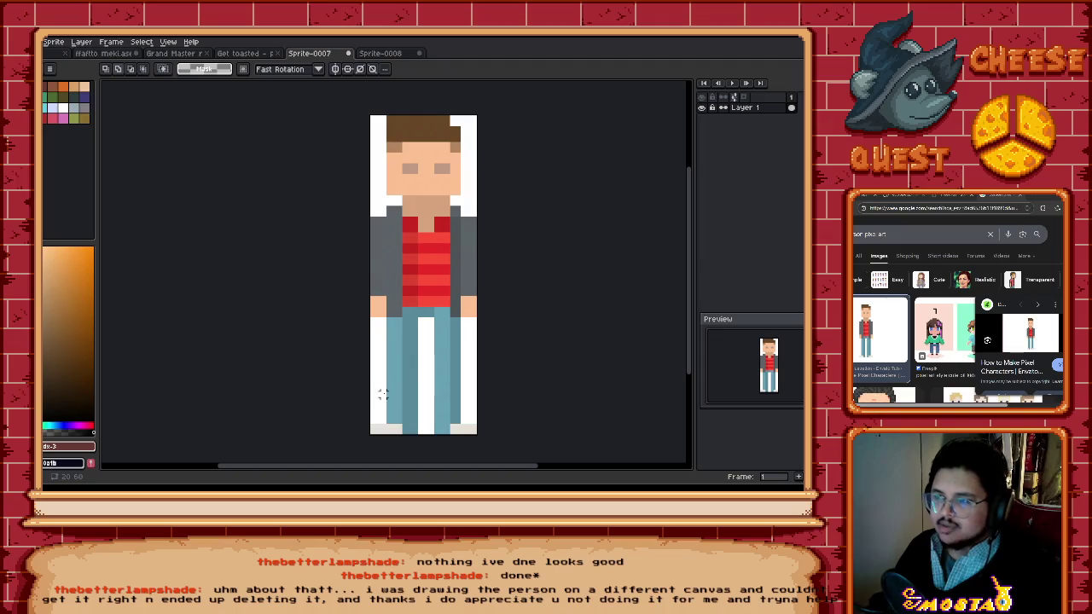
Step: Paint dark pixels along the bottom row, then undo them
scroll(420, 378, "down", 2)
scroll(408, 403, "up", 1)
left_click_drag(383, 415, 439, 417)
key("ctrl+z")
Step: Select all, shift the character left and squeeze it narrower from the left edge
key("ctrl+a")
left_click_drag(470, 290, 458, 291)
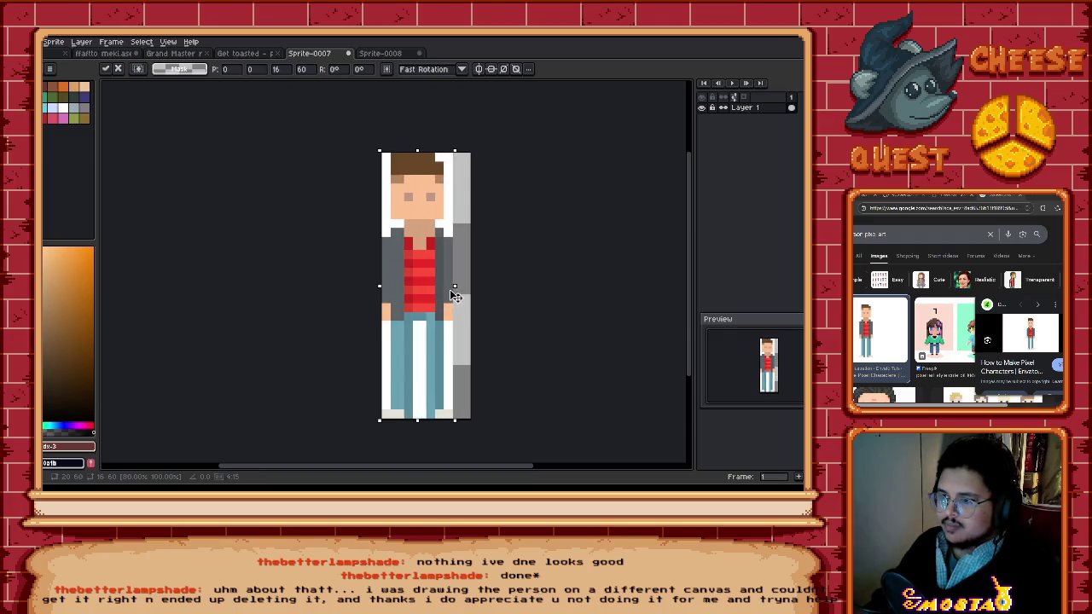
left_click_drag(457, 289, 455, 289)
left_click_drag(379, 288, 388, 293)
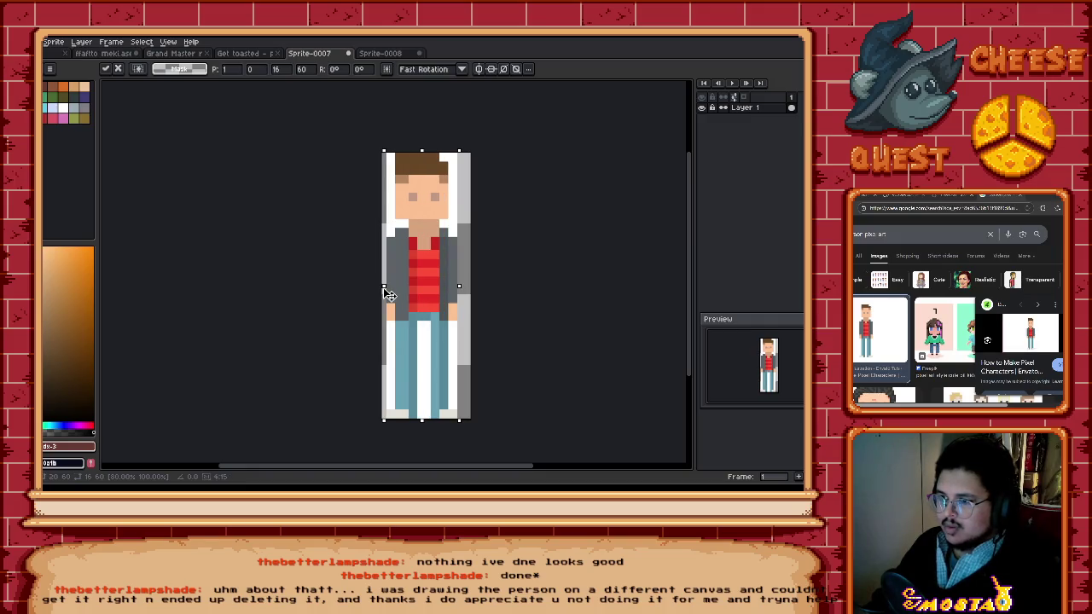
key("Return")
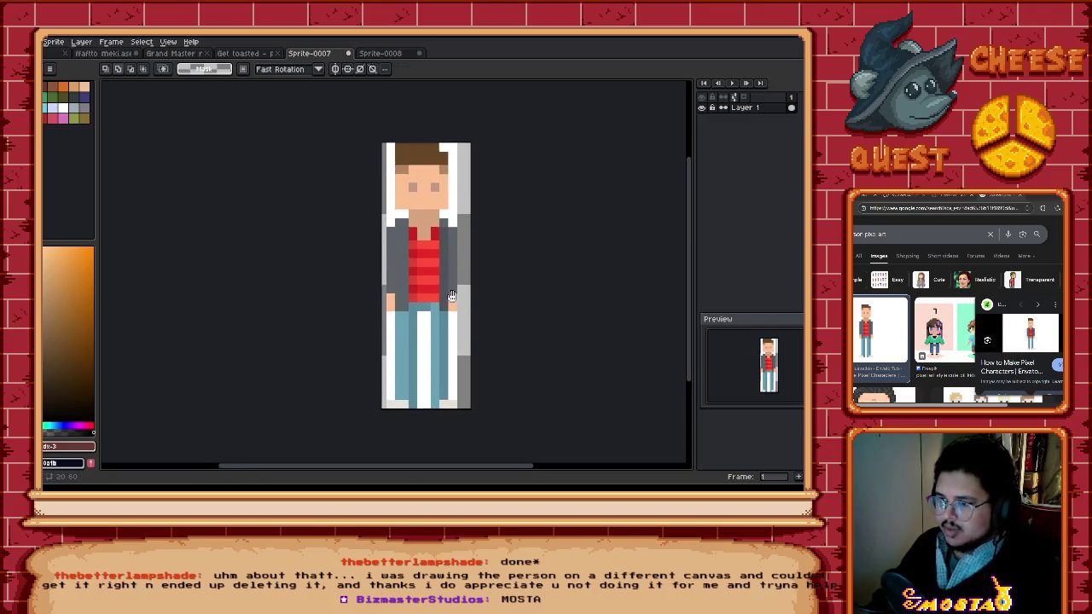
left_click_drag(451, 296, 450, 291)
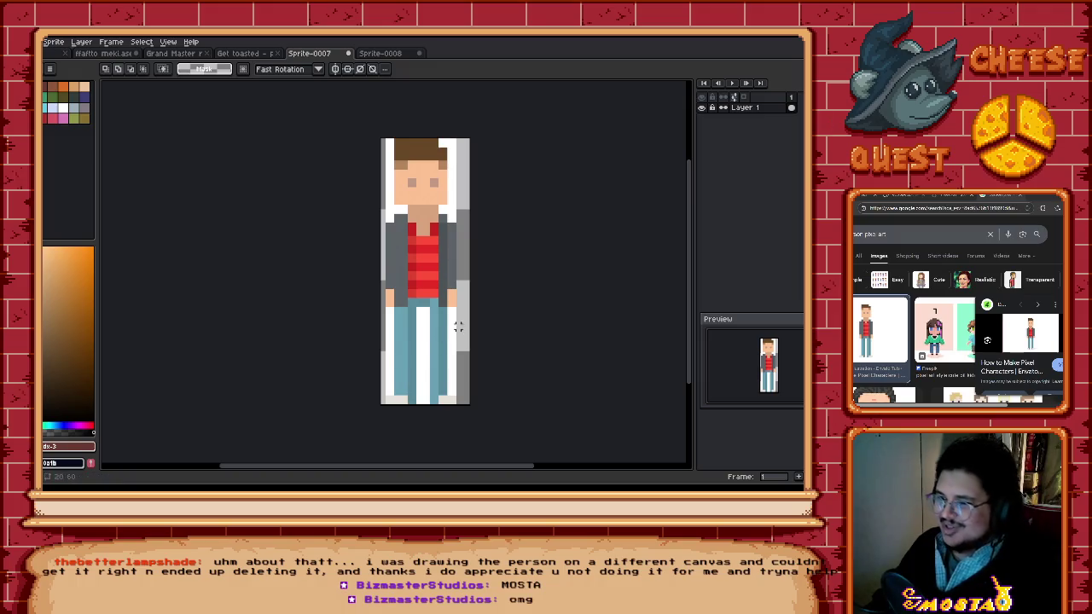
Step: Switch between the Sprite-0008 and Sprite-0007 documents, ending on Sprite-0008
left_click(380, 52)
key("ctrl+d")
left_click(309, 53)
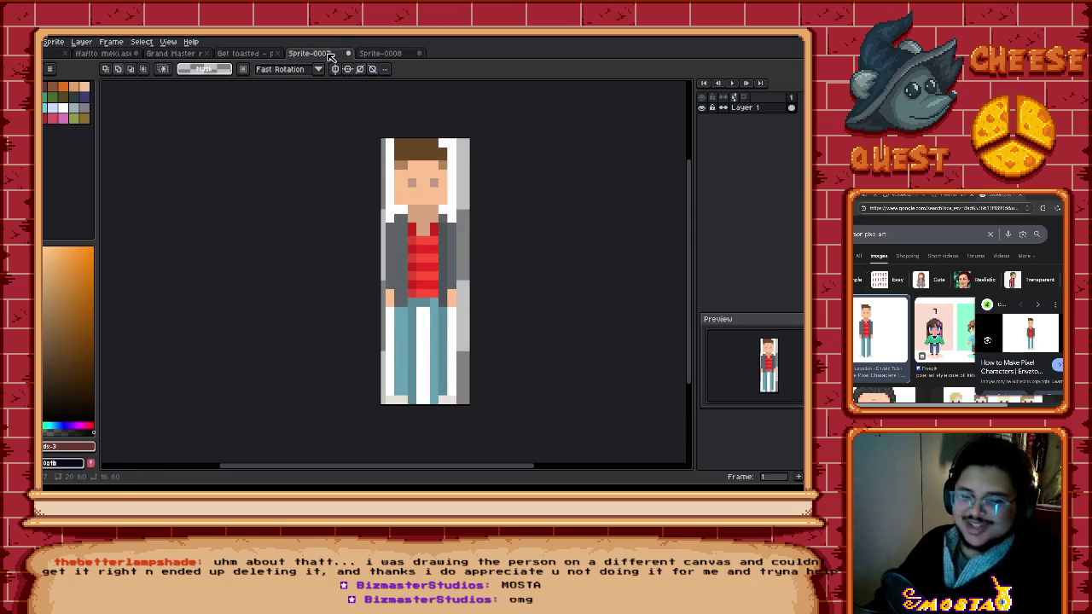
left_click(384, 53)
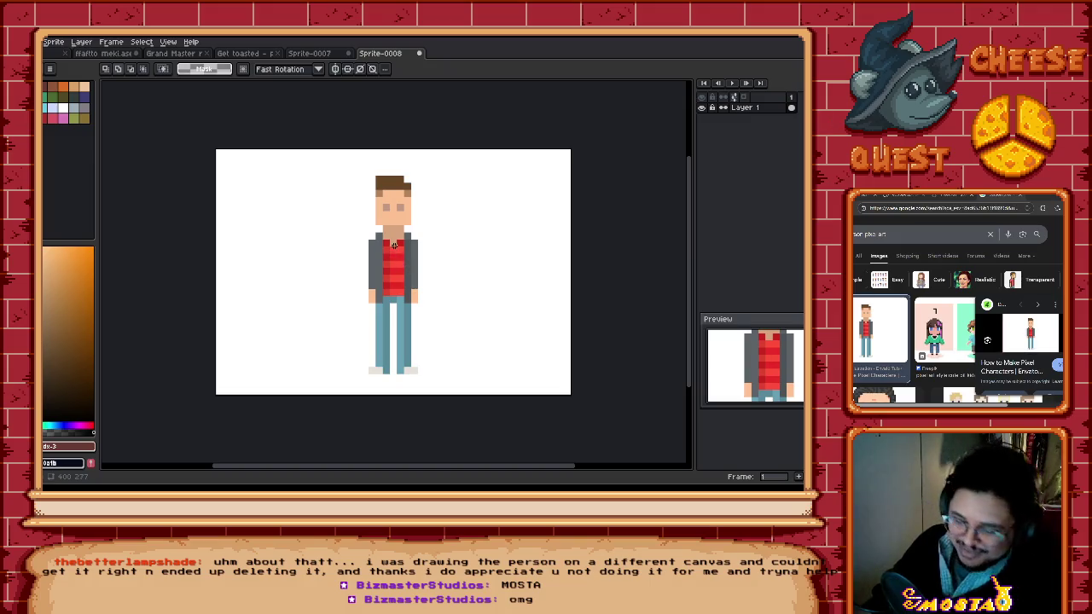
Step: Draw a rectangular selection box around the character, then clear it
key("m")
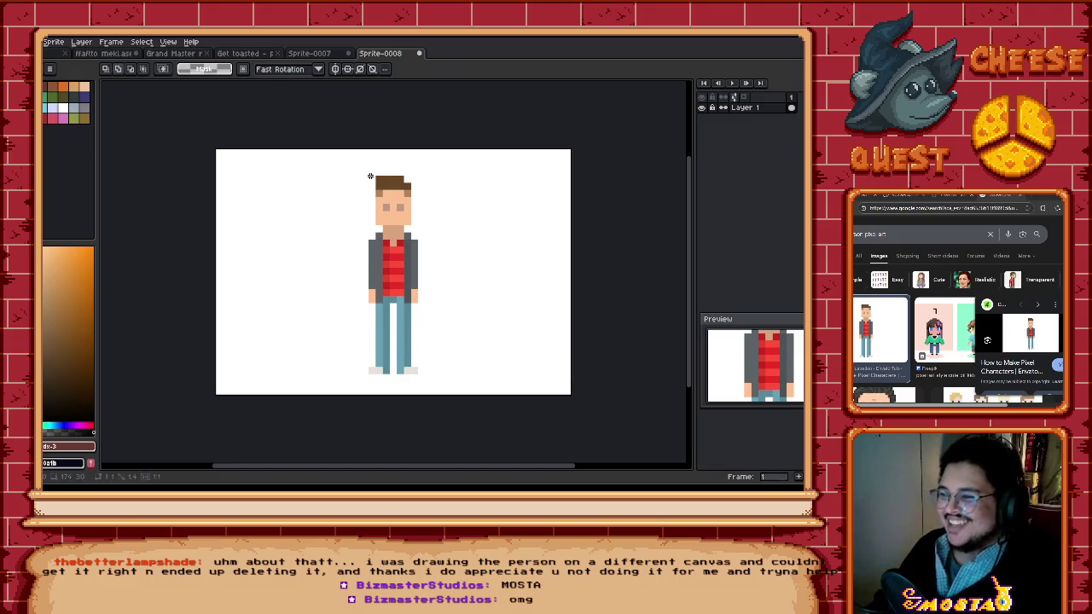
left_click_drag(371, 176, 419, 310)
left_click(410, 246)
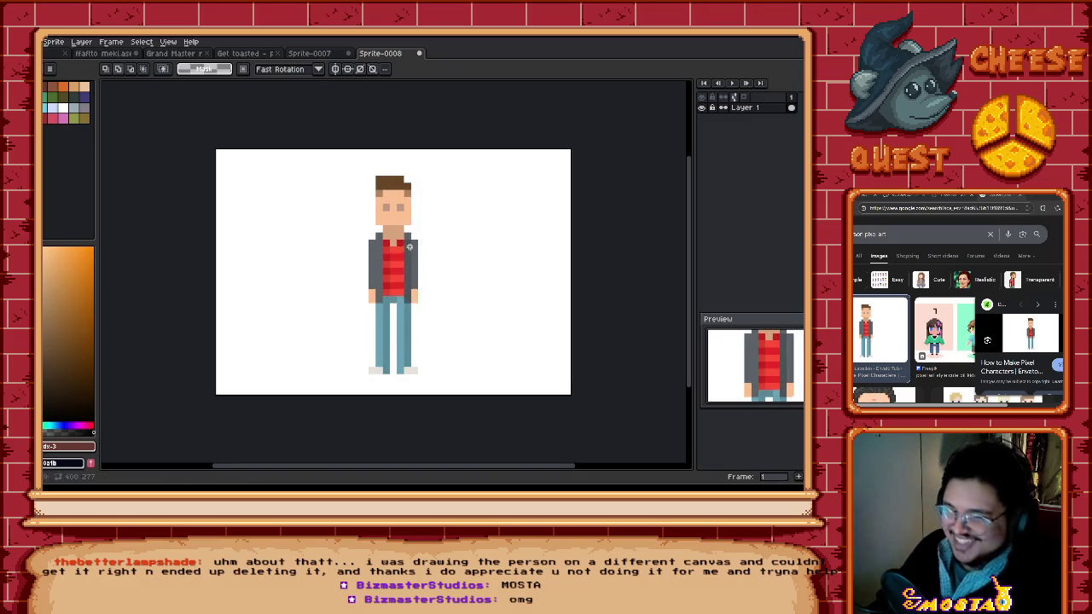
scroll(244, 239, "up", 3)
scroll(267, 239, "up", 1)
Step: Switch to the pixel-perfect pencil with a 1-pixel brush, zooming around the sprite
key("b")
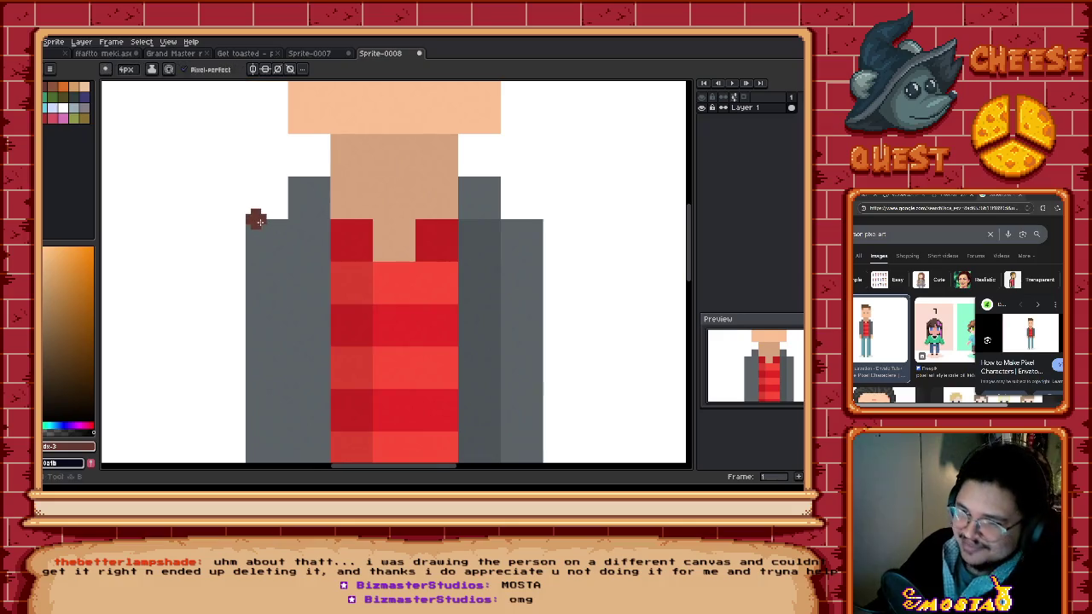
scroll(258, 222, "up", 1)
scroll(266, 237, "up", 3)
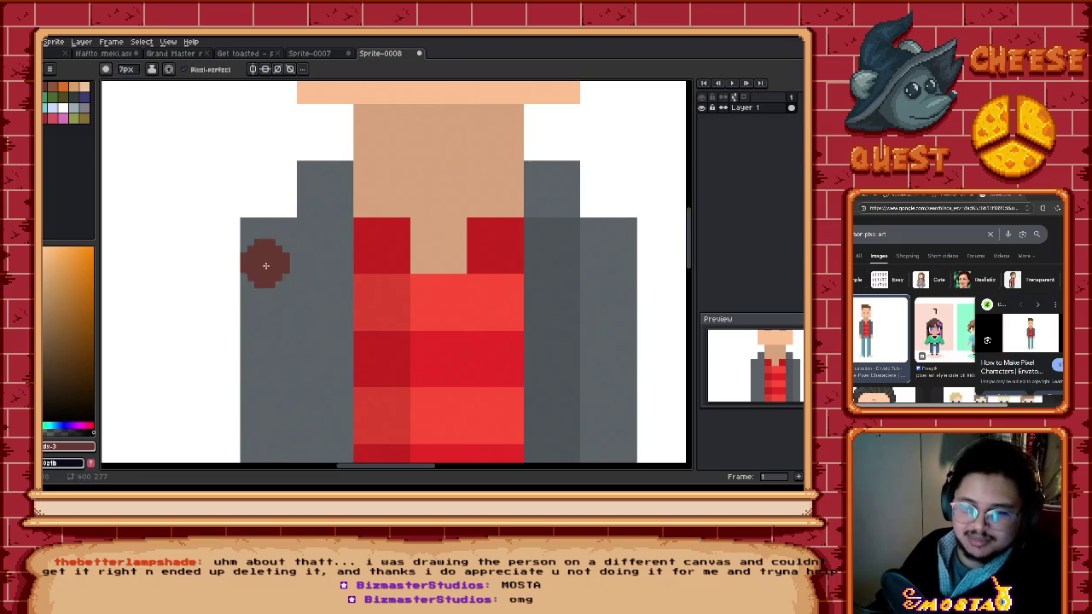
key("minus")
key("minus")
key("minus")
scroll(318, 198, "up", 1)
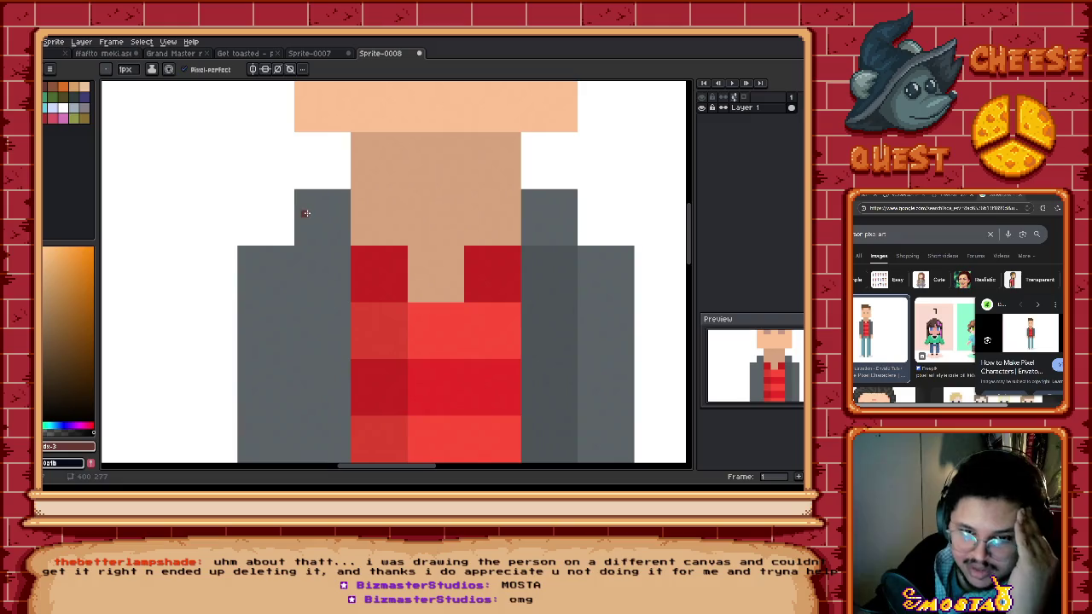
scroll(333, 195, "down", 1)
scroll(332, 195, "down", 1)
scroll(333, 196, "down", 1)
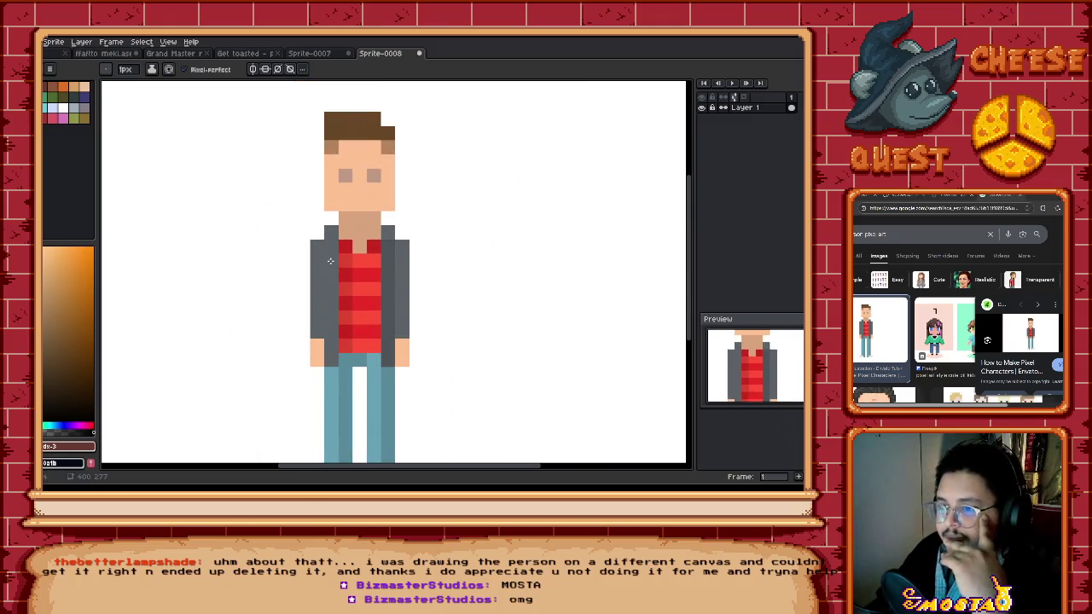
scroll(332, 195, "down", 1)
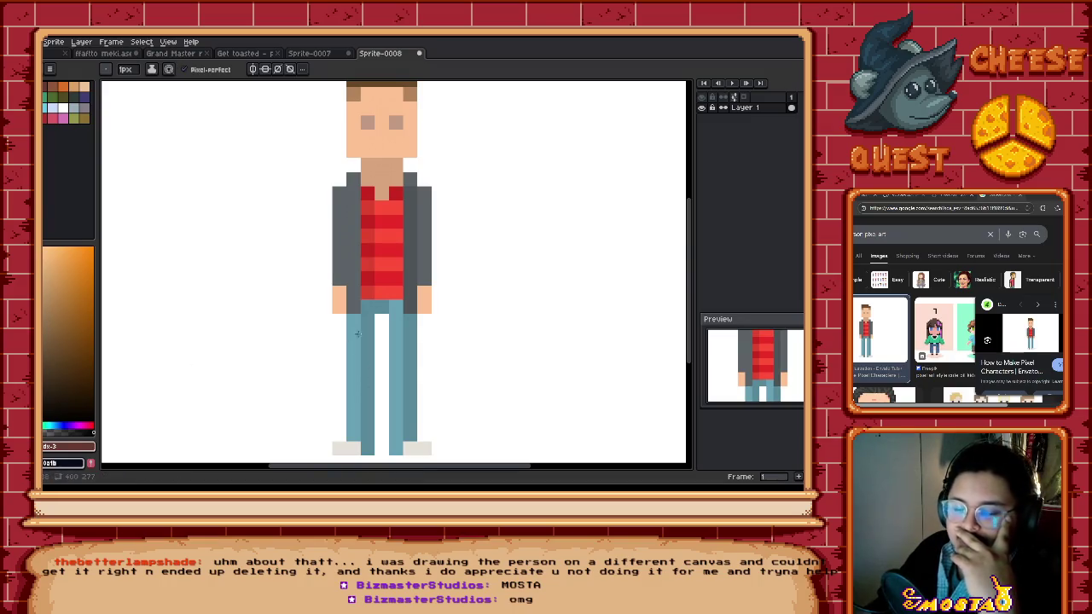
scroll(391, 316, "down", 1)
scroll(390, 292, "down", 2)
scroll(391, 292, "up", 1)
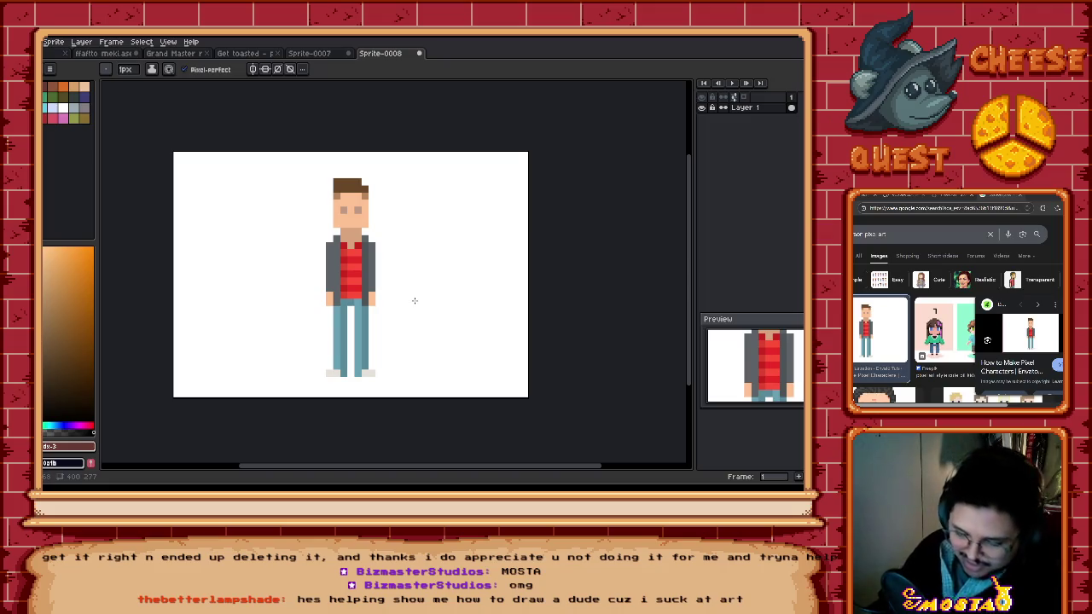
Step: Sample white from the background and return to the brush, sized up to 43px
key("i")
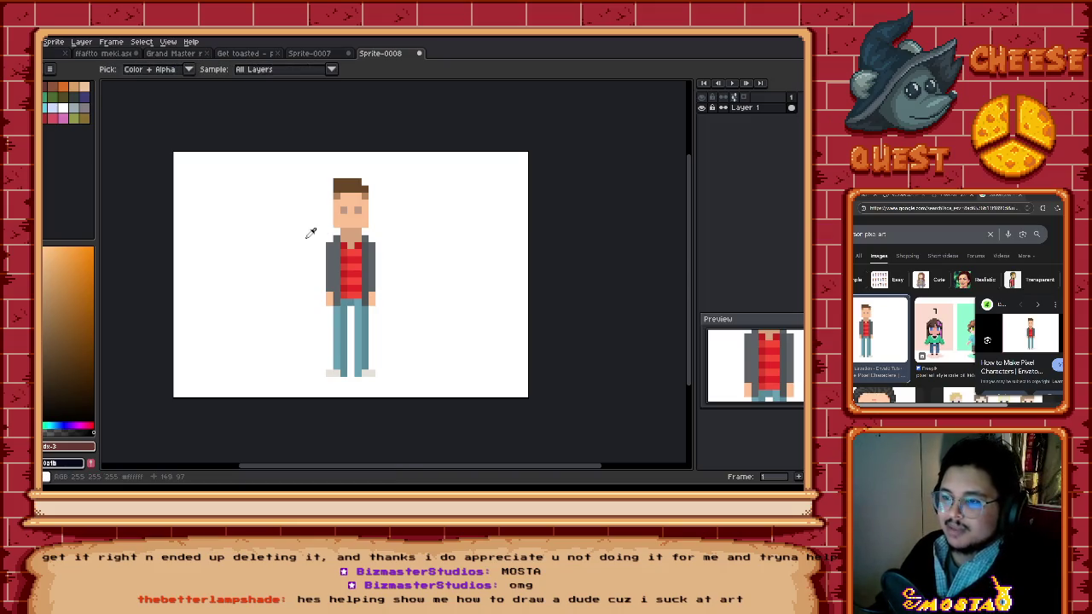
left_click(311, 232)
key("b")
scroll(351, 247, "up", 10)
scroll(353, 247, "up", 10)
scroll(358, 243, "up", 10)
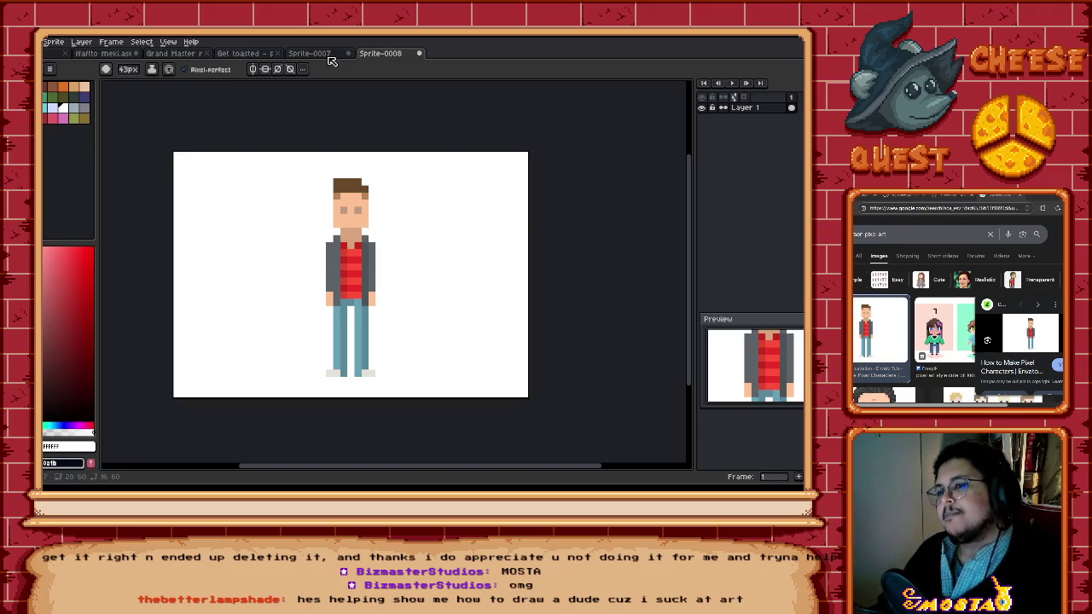
Step: Close Sprite-0008 and Sprite-0007 without saving either
left_click(418, 54)
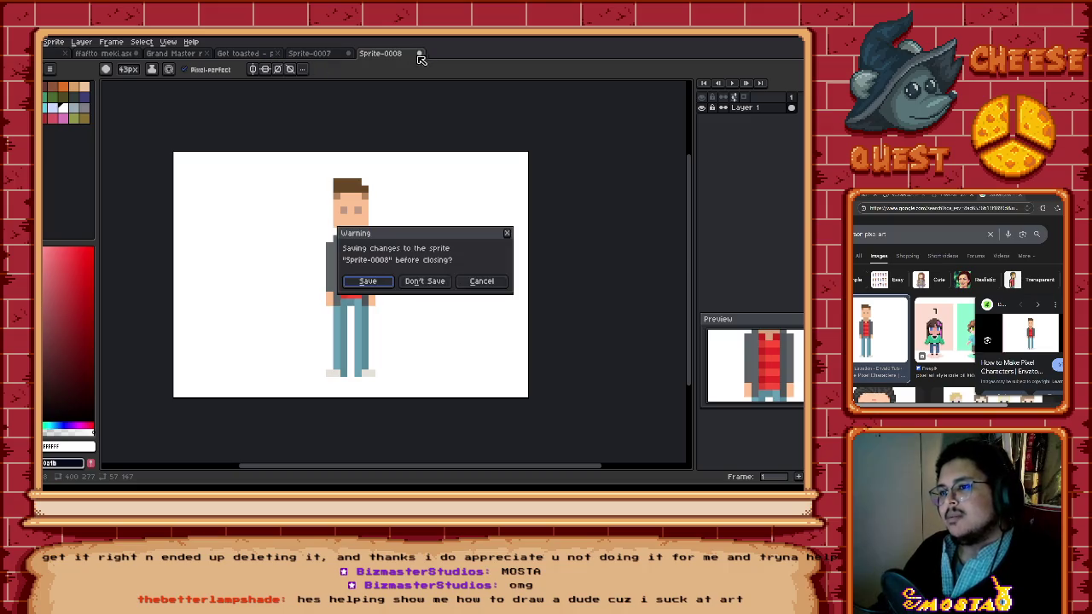
left_click(426, 281)
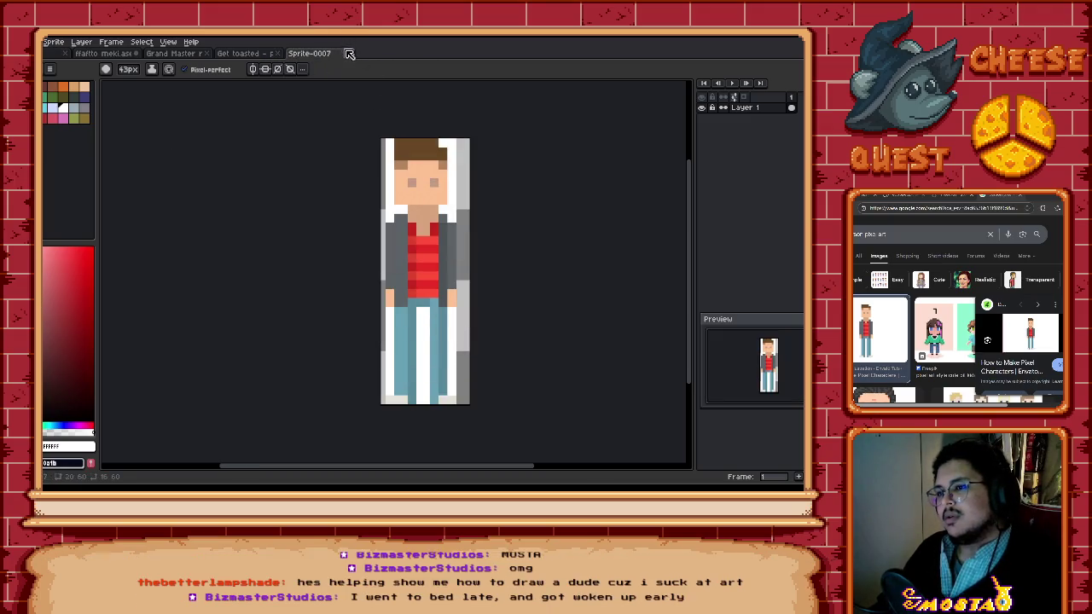
left_click(349, 54)
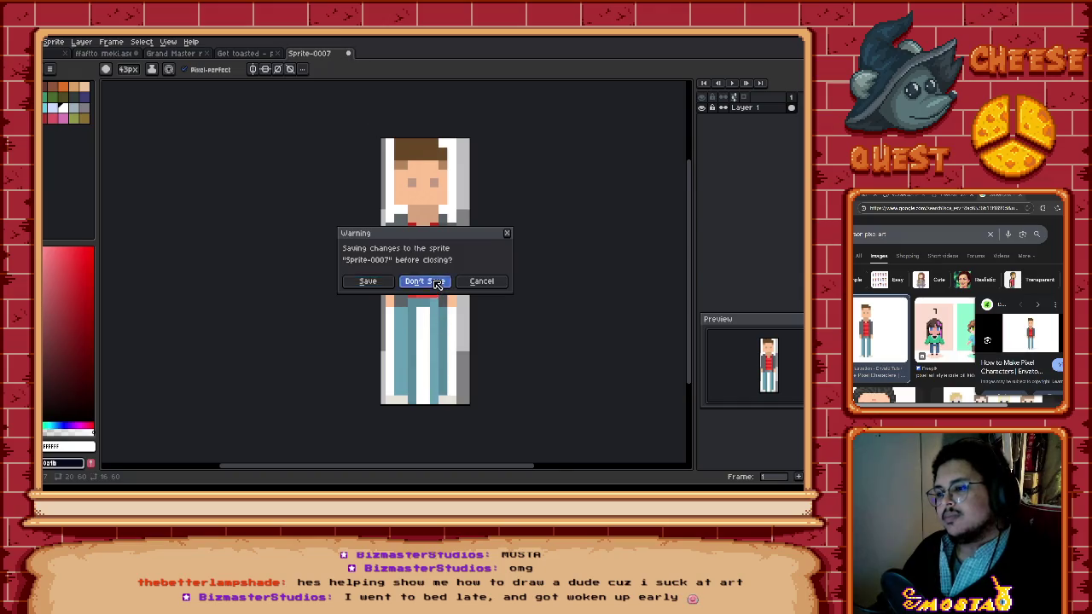
left_click(425, 280)
Step: Create a new blank sprite and paste the embassy building image into it
left_click(53, 41)
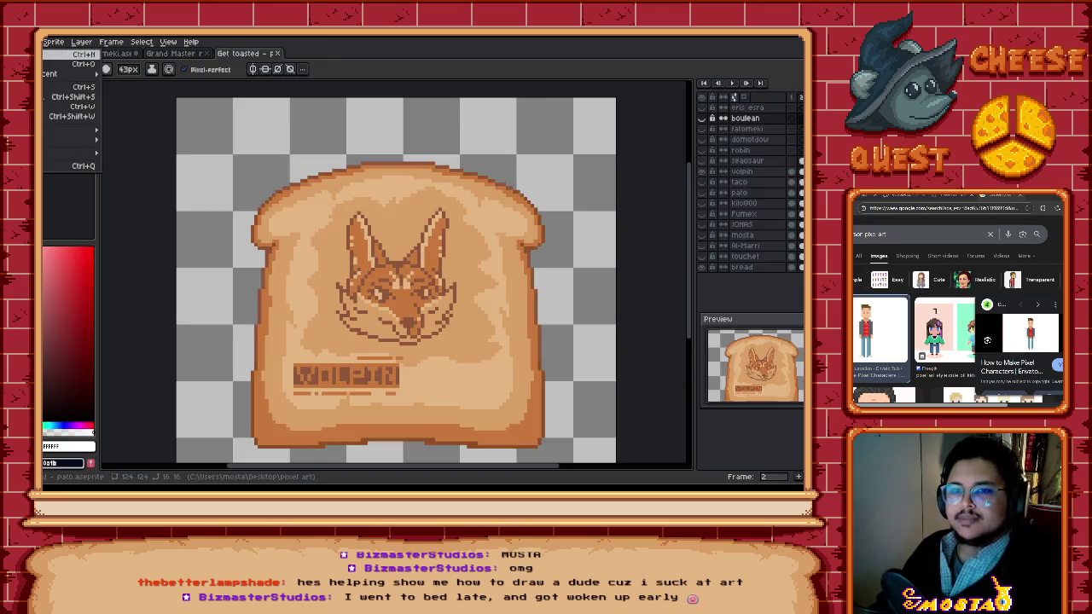
key("Escape")
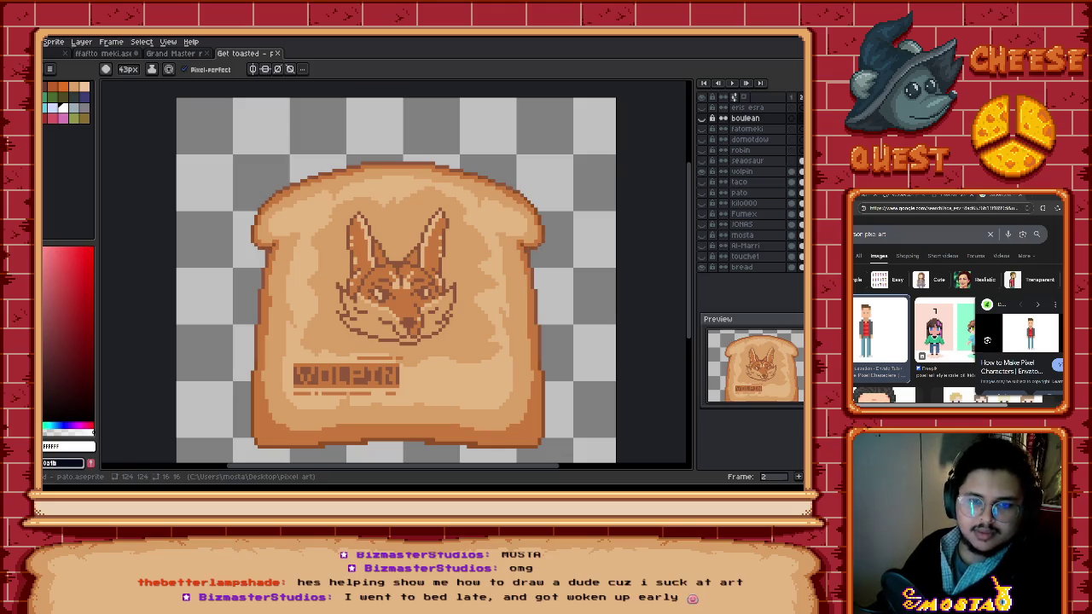
left_click(53, 40)
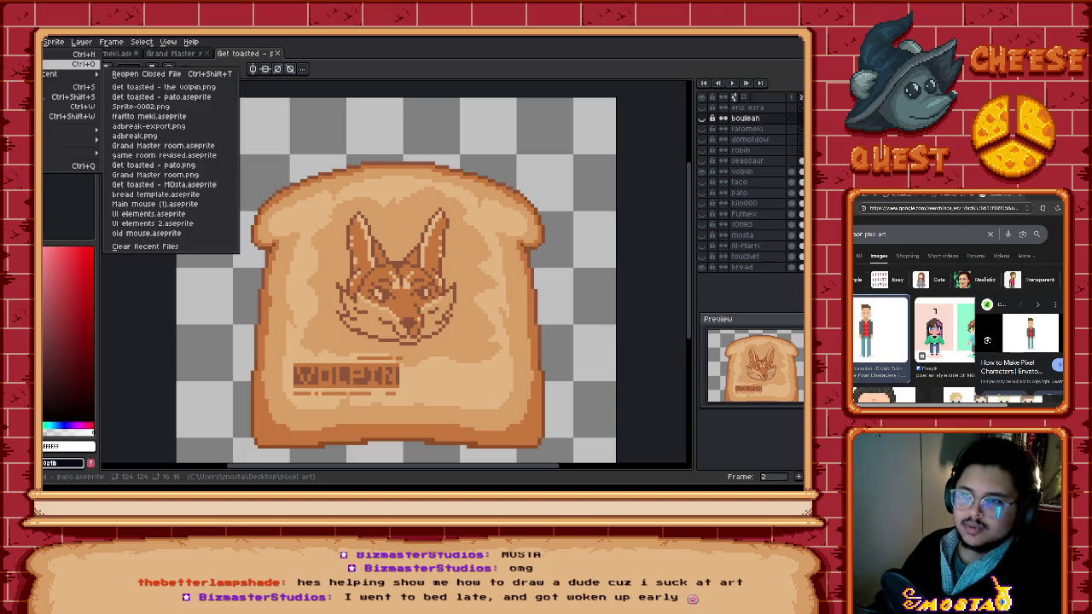
key("Escape")
left_click(53, 41)
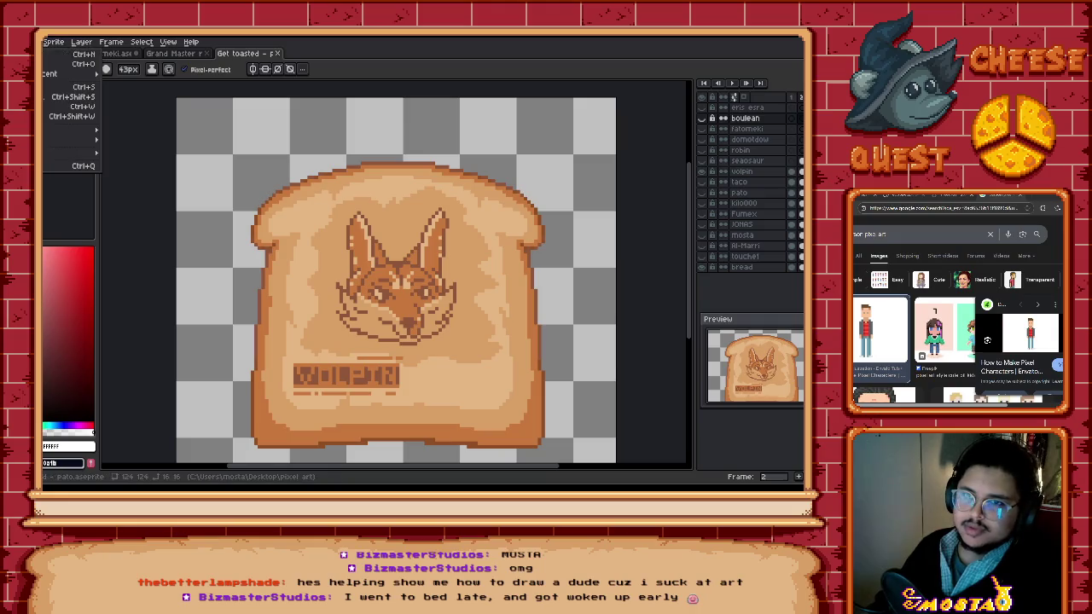
left_click(84, 54)
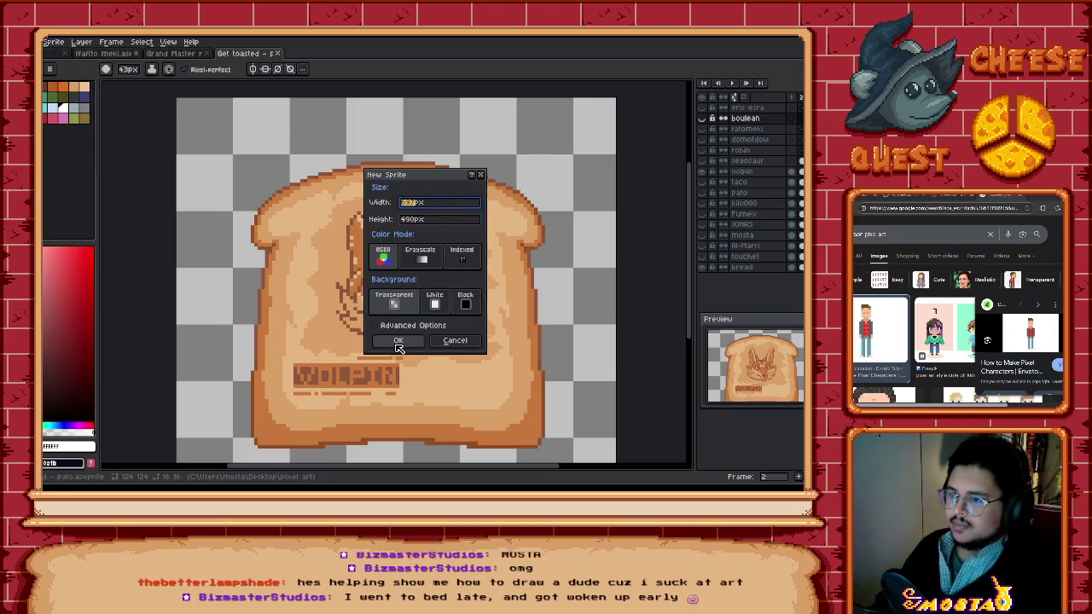
left_click(398, 342)
key("ctrl+v")
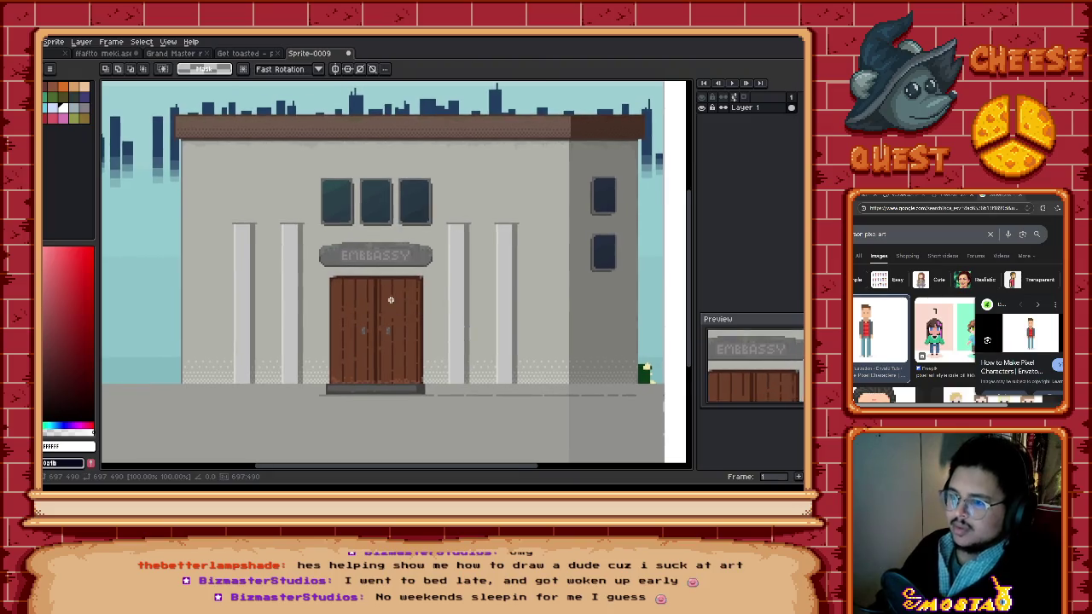
Step: Add a new empty Layer 2 above the embassy building
scroll(391, 299, "down", 1)
scroll(401, 300, "down", 2)
scroll(359, 323, "up", 2)
scroll(362, 322, "up", 2)
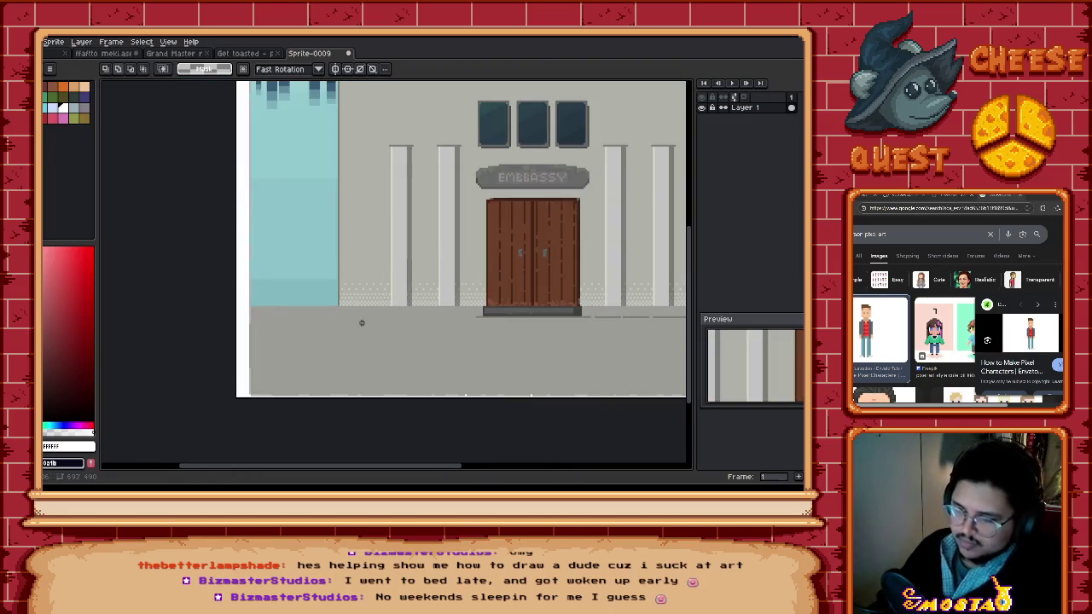
scroll(362, 323, "up", 2)
right_click(756, 108)
mouse_move(773, 125)
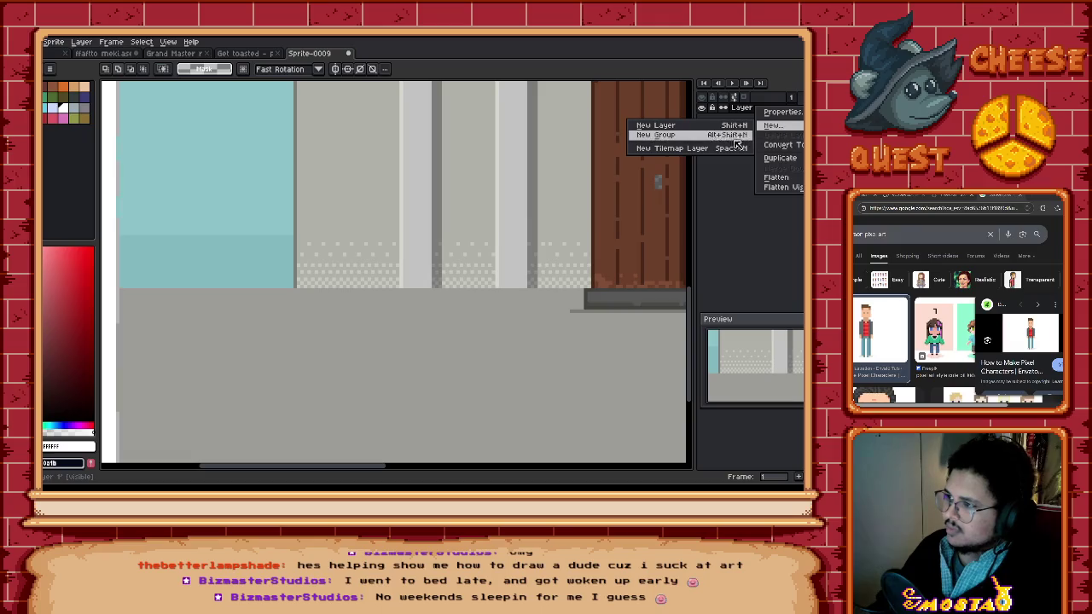
left_click(655, 125)
Step: Mark a person-sized 32×64 area with the rectangular selection
mouse_move(487, 244)
left_mouse_down()
mouse_move(411, 359)
mouse_move(426, 376)
left_mouse_up()
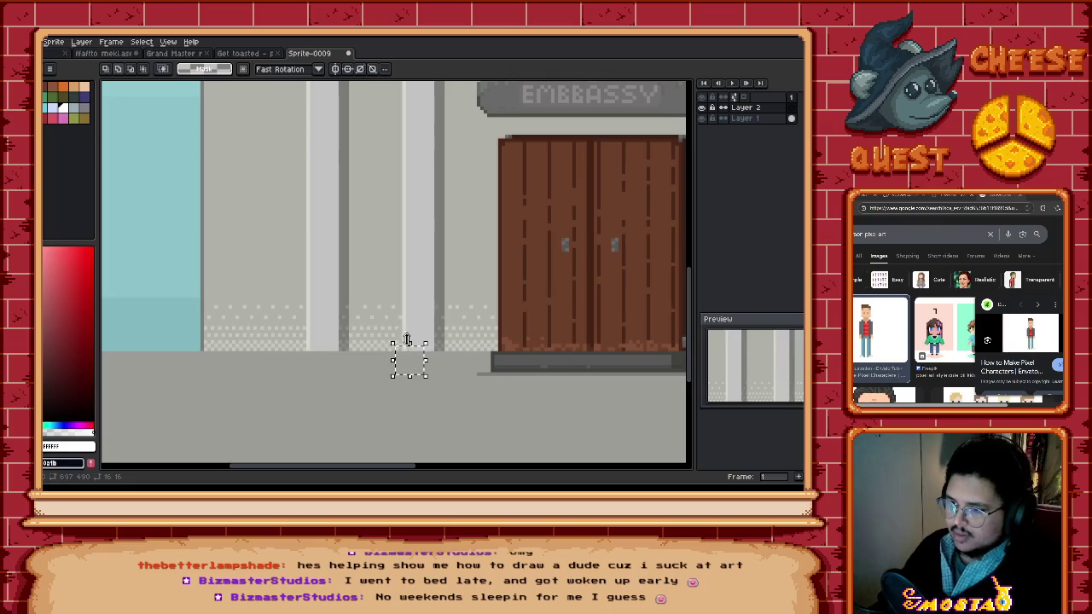
left_click_drag(426, 360, 441, 360)
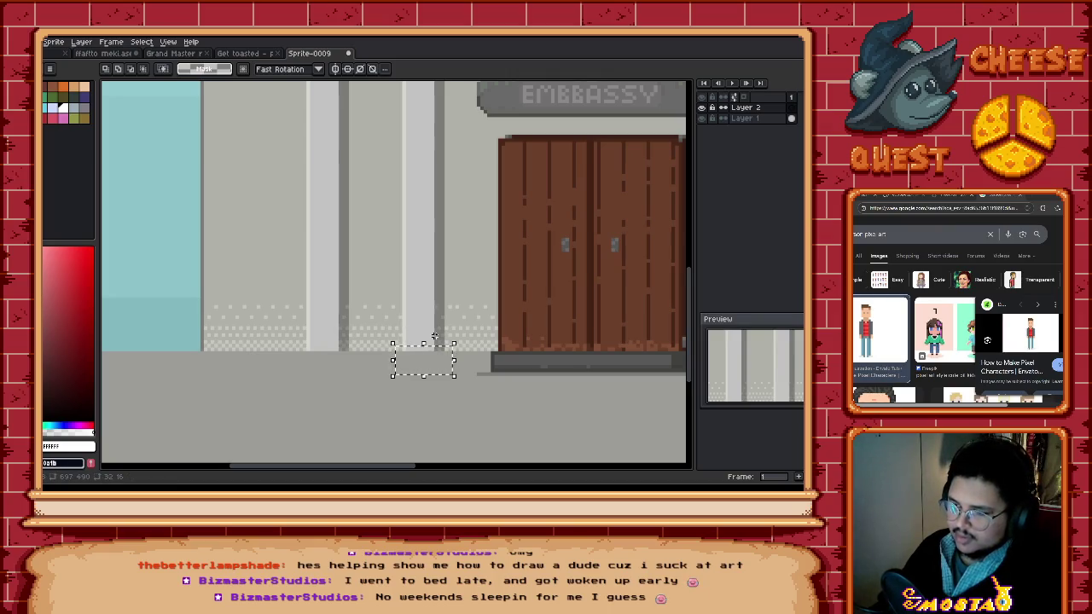
mouse_move(453, 344)
left_mouse_down()
mouse_move(424, 288)
mouse_move(394, 342)
left_mouse_up()
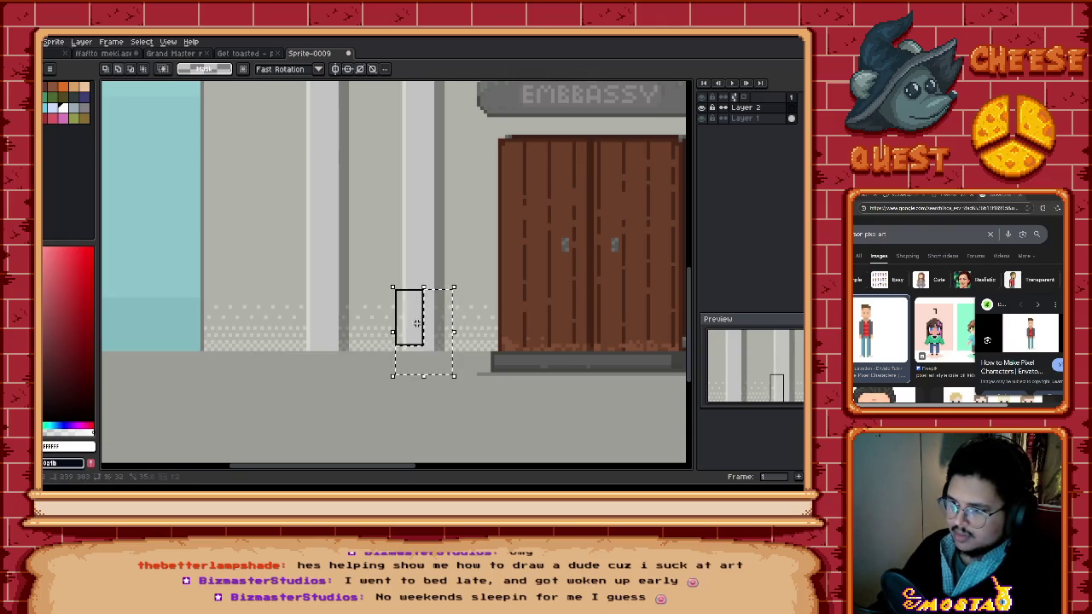
left_click_drag(394, 259, 453, 290)
Step: Move the marked block onto the embassy's left door
scroll(435, 349, "down", 2)
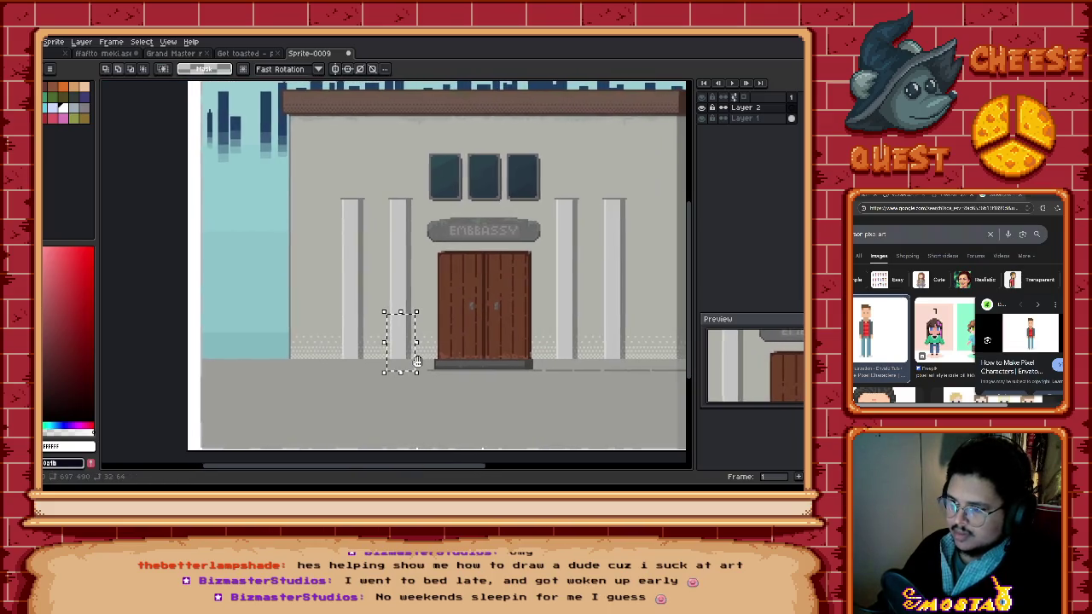
left_click(432, 343)
left_click_drag(431, 343, 475, 343)
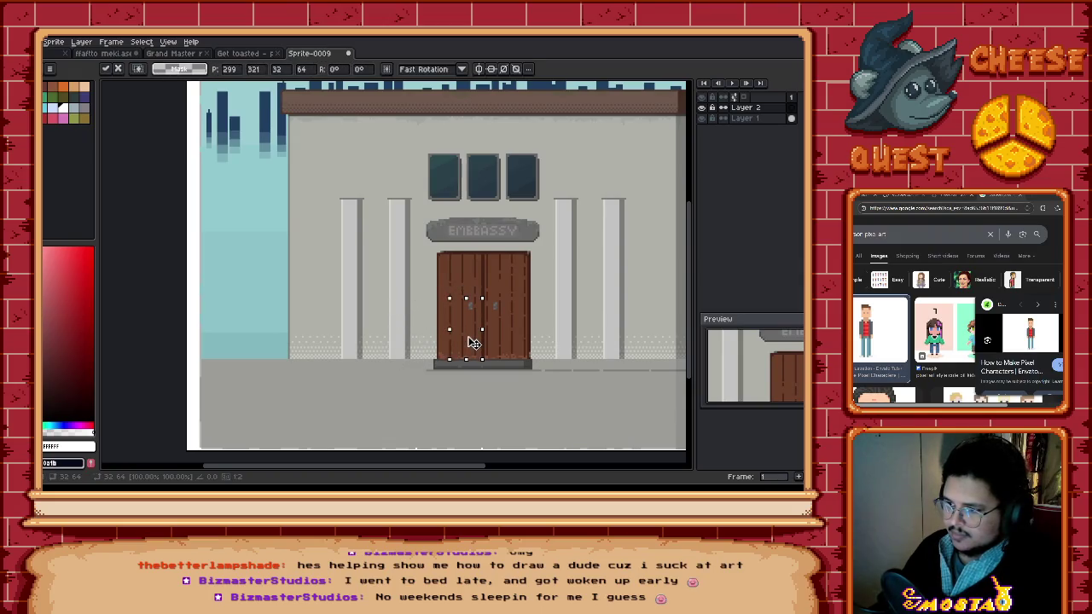
scroll(452, 328, "right", 1)
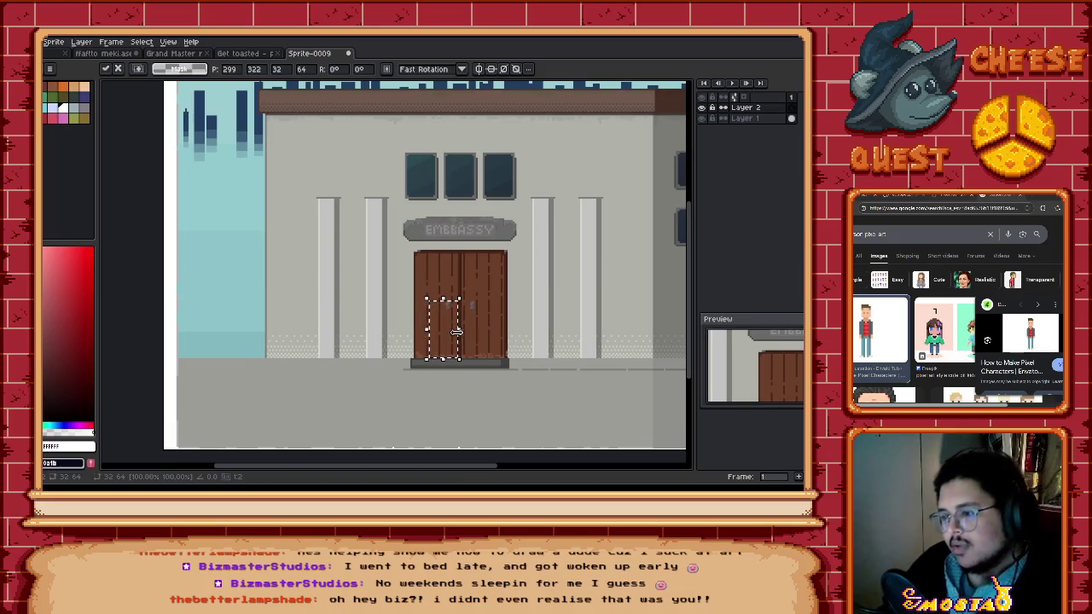
scroll(443, 346, "up", 1)
scroll(440, 335, "up", 1)
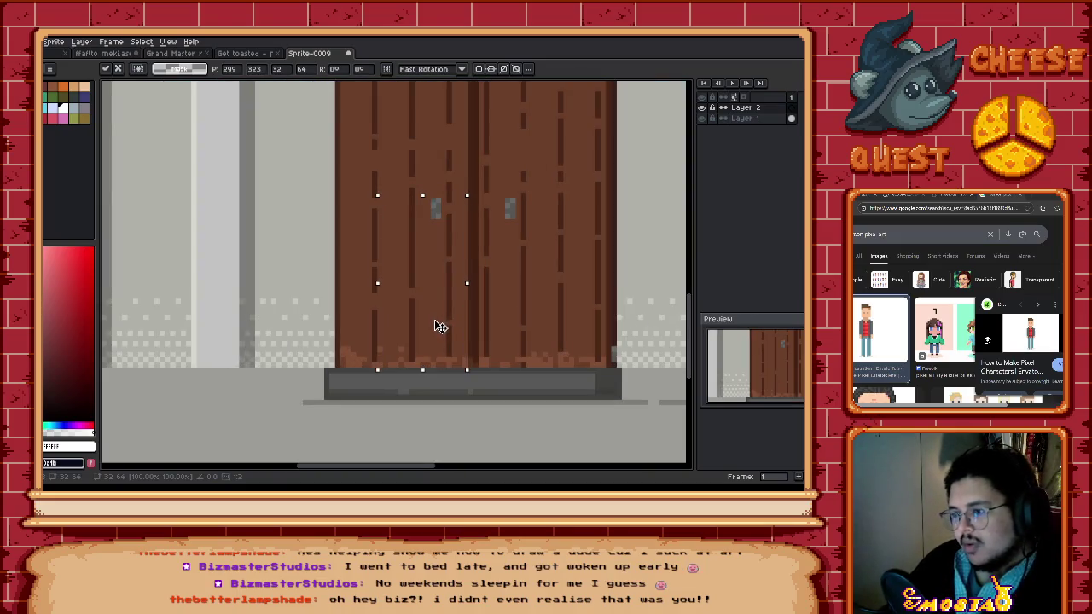
scroll(436, 333, "down", 1)
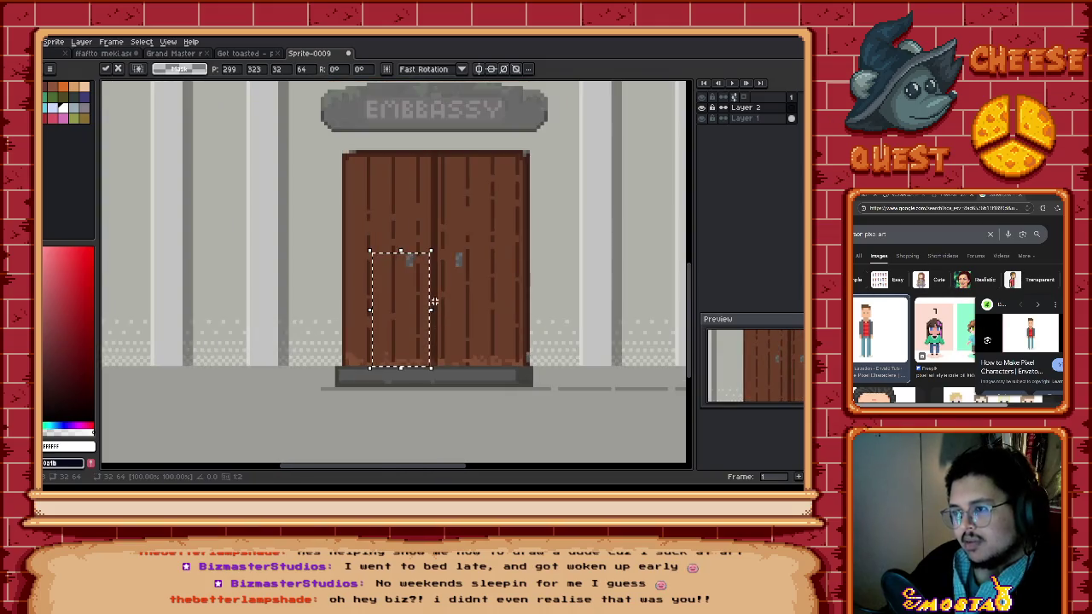
scroll(389, 338, "down", 1)
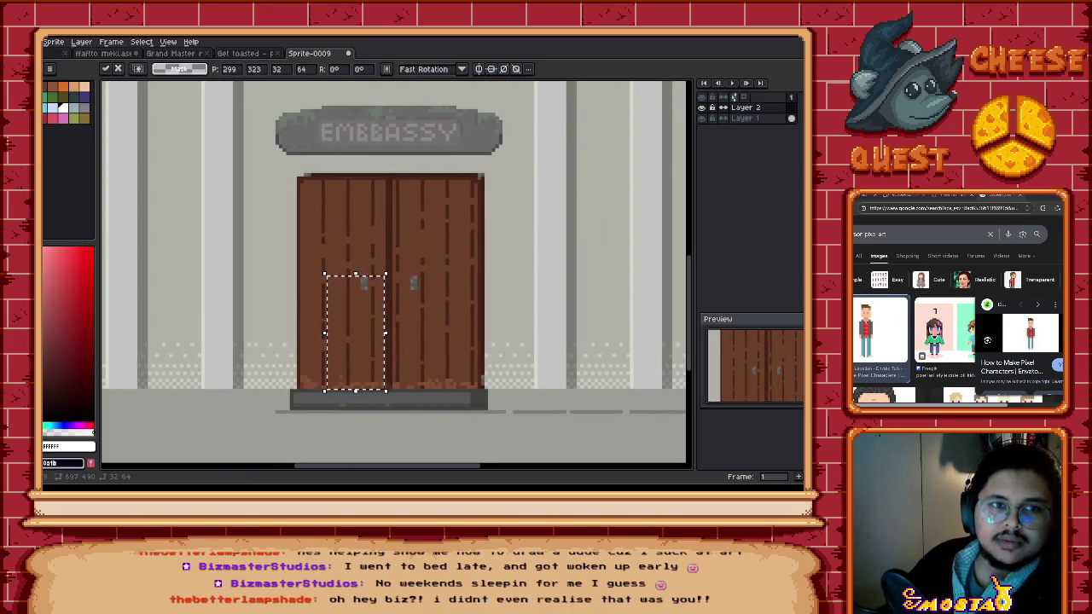
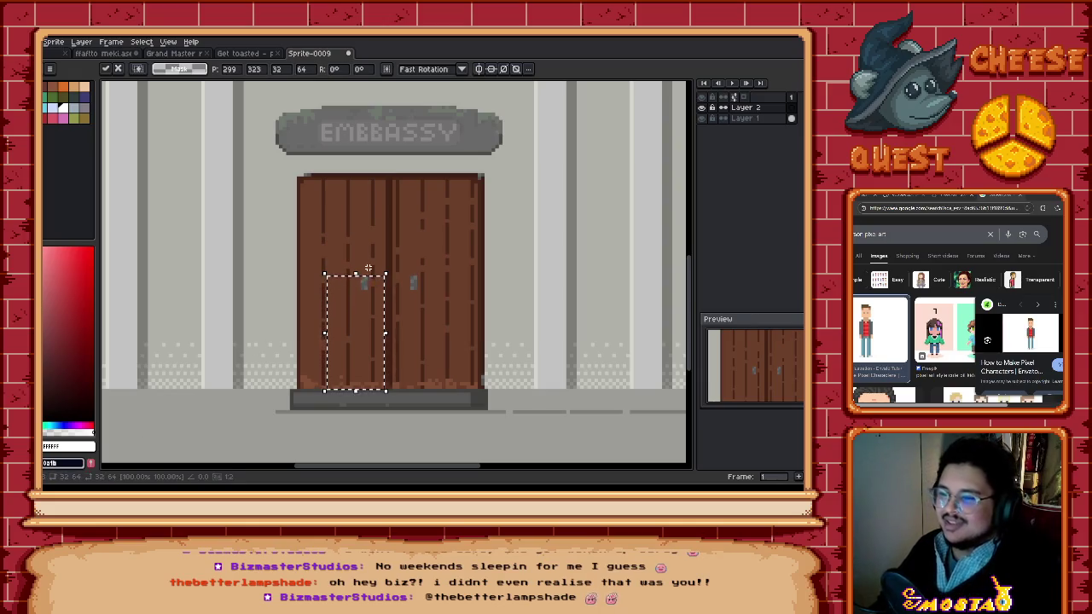
Step: Undo the stray white square and clear the leftover selection
key("Return")
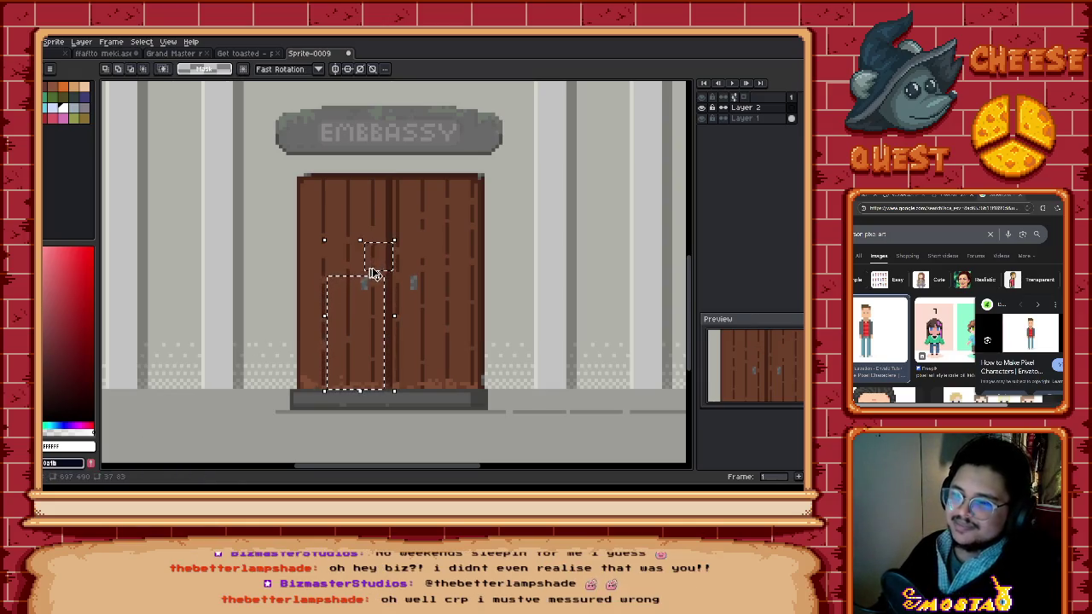
key("ctrl+z")
left_click_drag(365, 303, 372, 301)
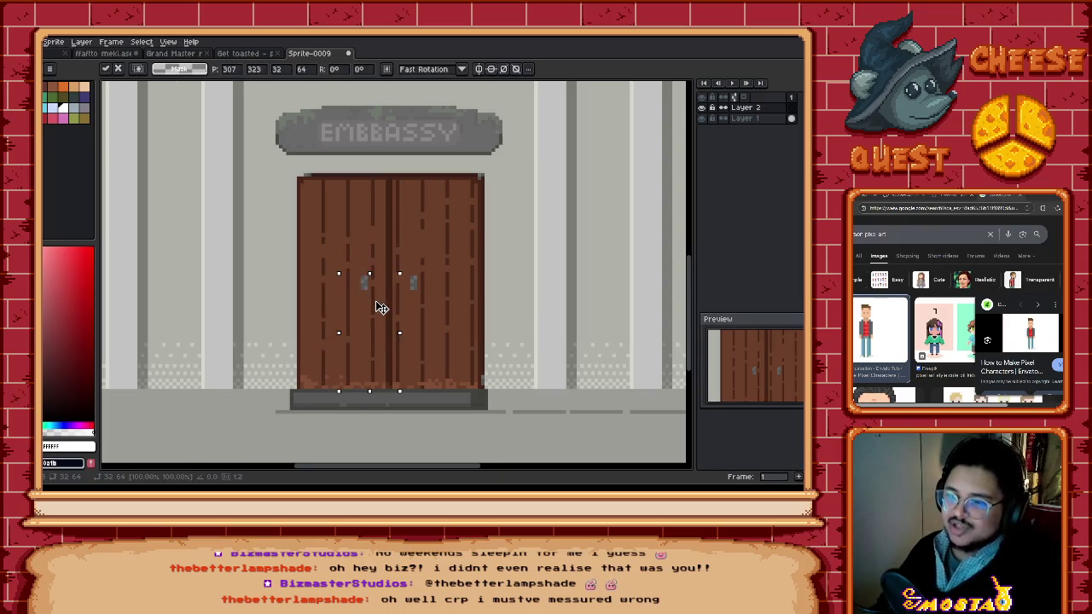
key("ctrl+d")
Step: Marquee a 32x96 area and move it onto the wall left of the doors
mouse_move(336, 383)
left_mouse_down()
mouse_move(359, 340)
mouse_move(358, 235)
left_mouse_up()
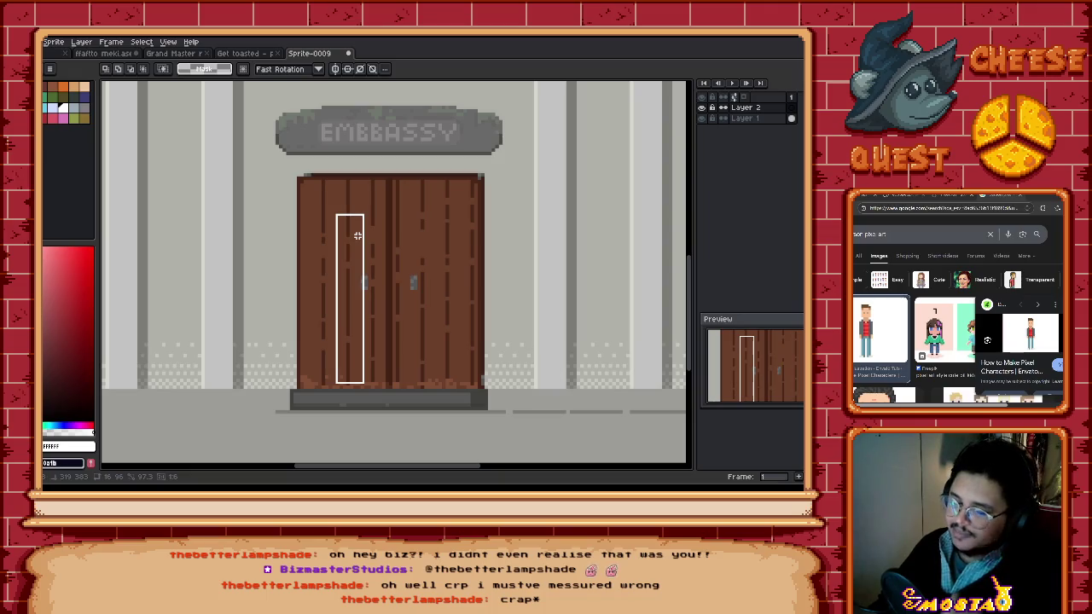
left_click_drag(357, 237, 357, 234)
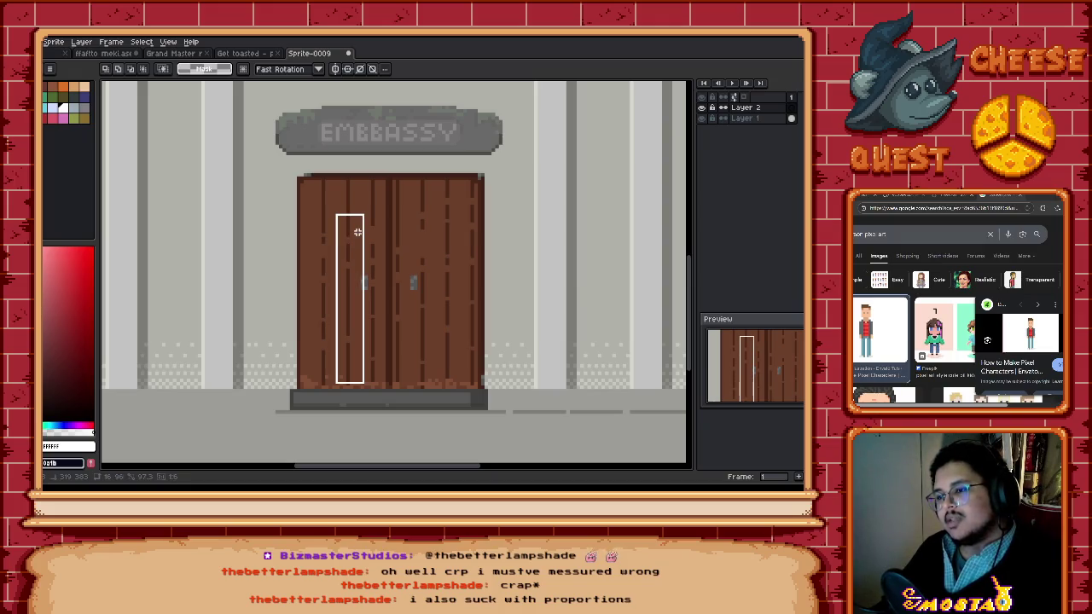
mouse_move(359, 232)
left_mouse_down()
mouse_move(454, 253)
mouse_move(444, 307)
left_mouse_up()
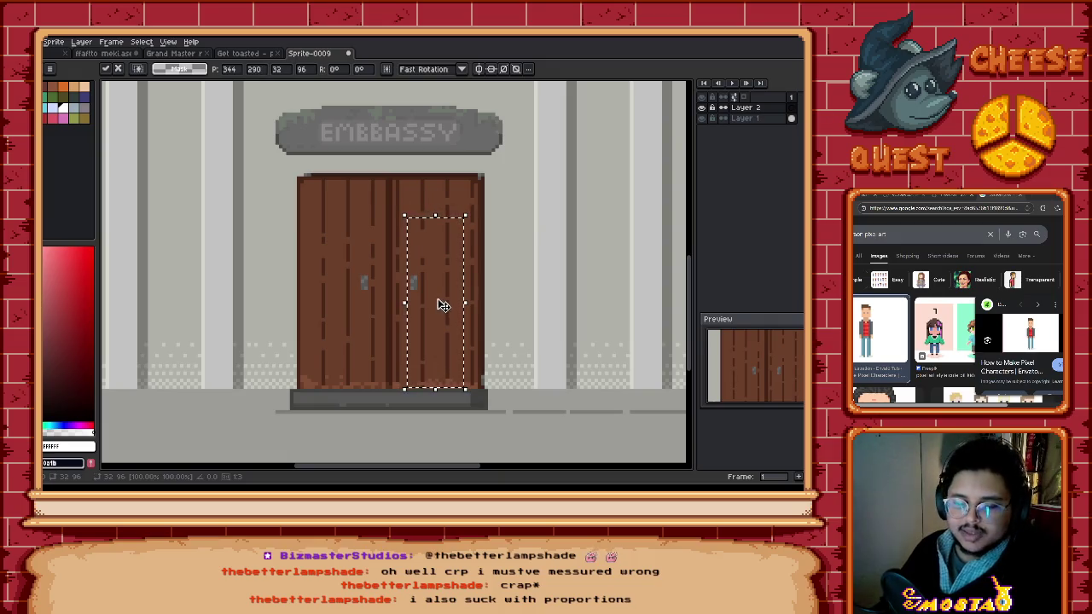
key("Return")
left_click_drag(439, 305, 254, 317)
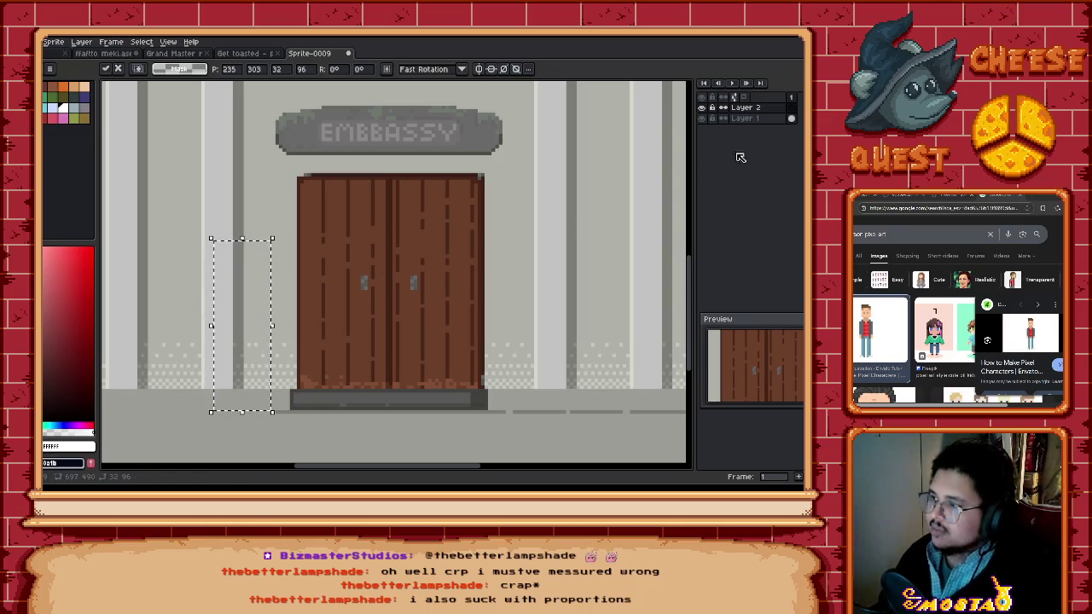
scroll(289, 308, "left", 2)
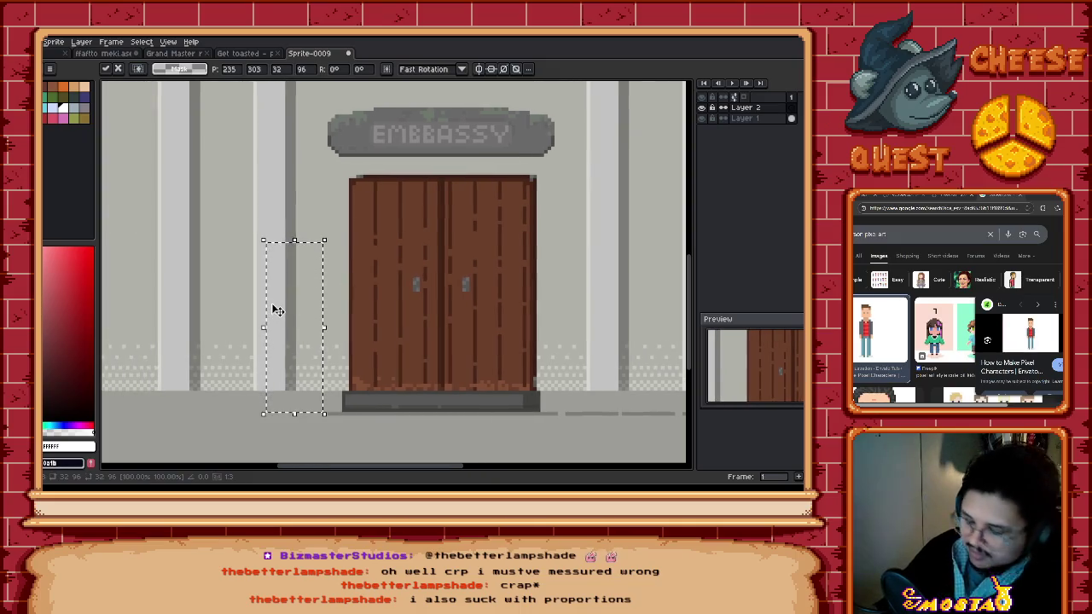
Step: Zoom in and set the brush to 11px
scroll(286, 305, "up", 2)
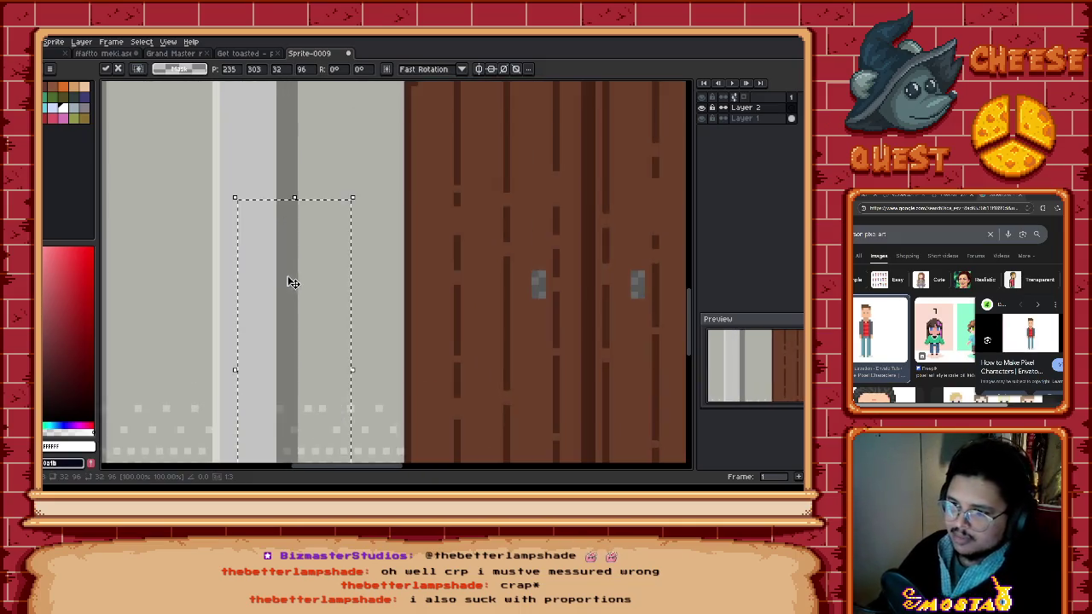
scroll(320, 264, "up", 1)
key("b")
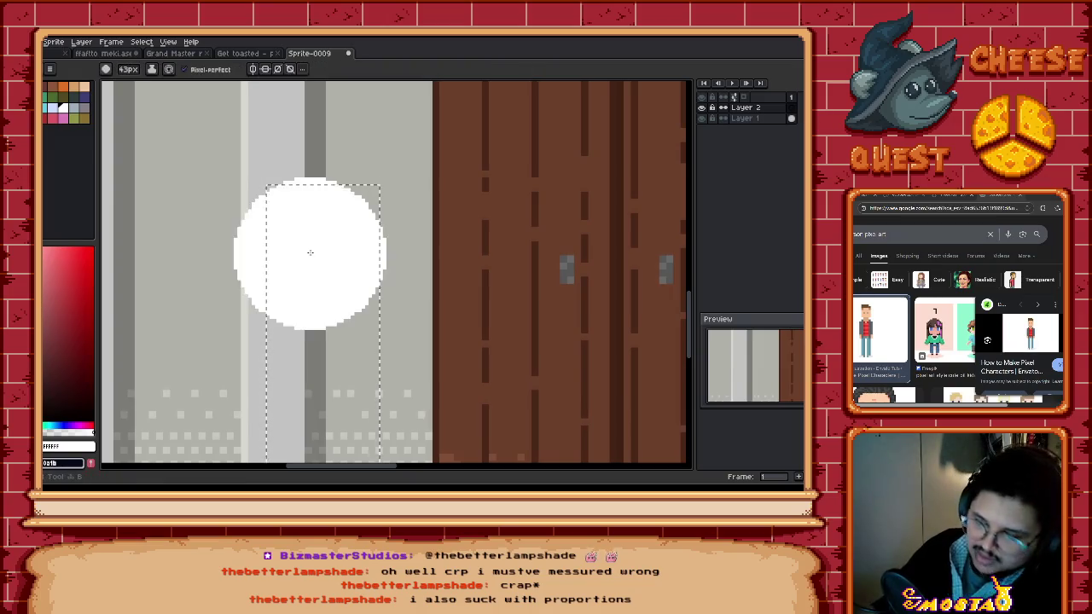
key("minus")
key("minus")
key("minus")
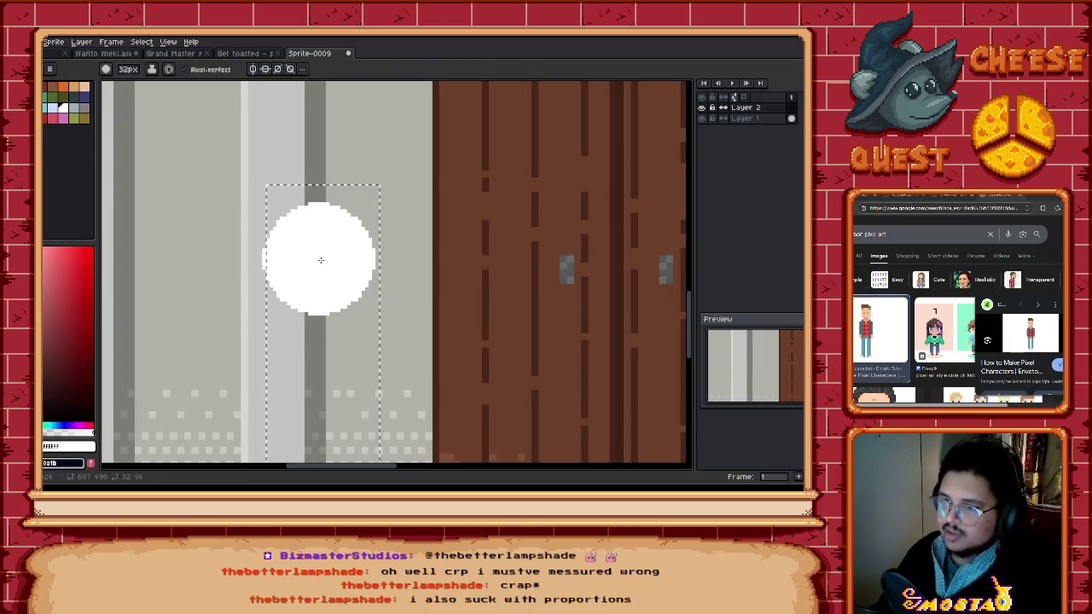
key("minus")
key("minus")
key("minus")
key("minus")
key("minus")
key("minus")
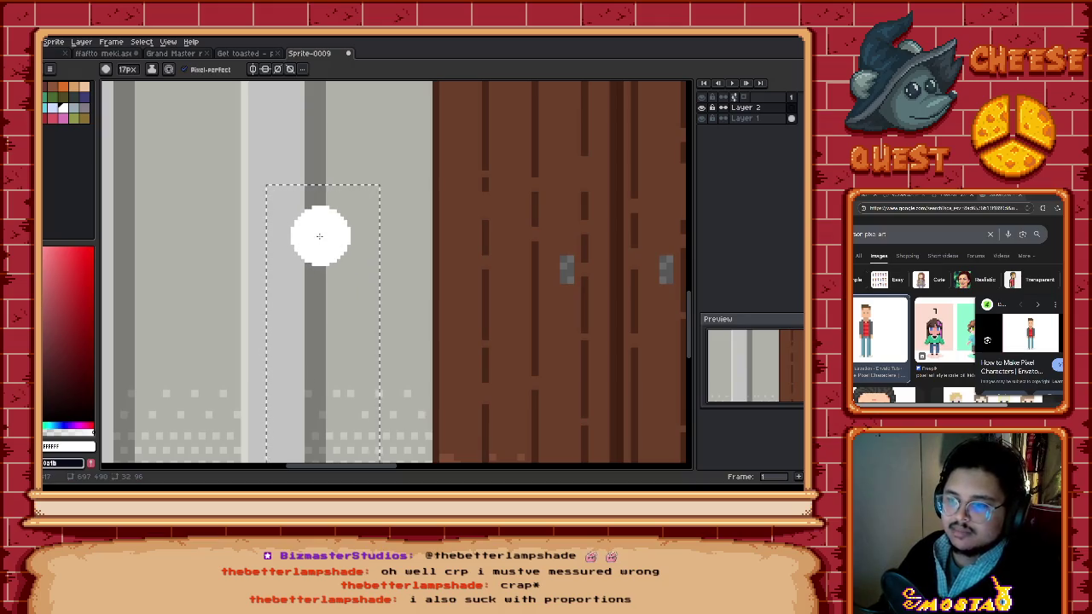
key("minus")
key("minus")
key("minus")
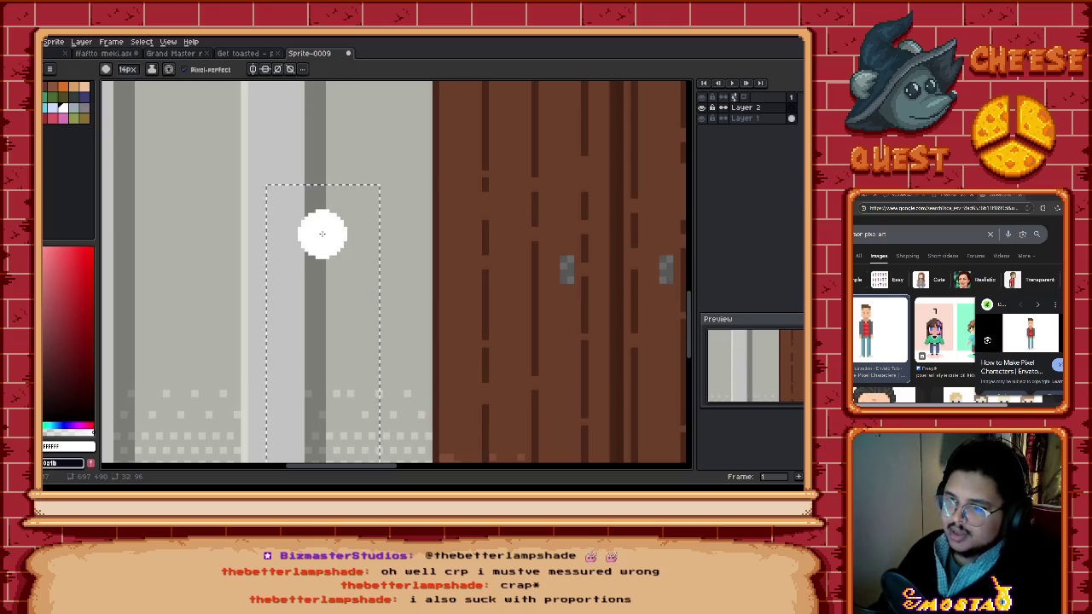
key("minus")
key("minus")
key("minus")
Step: Undo a trial white blob, then centre the vertical symmetry axis on the marked area
mouse_move(304, 252)
left_mouse_down()
mouse_move(341, 214)
mouse_move(306, 266)
left_mouse_up()
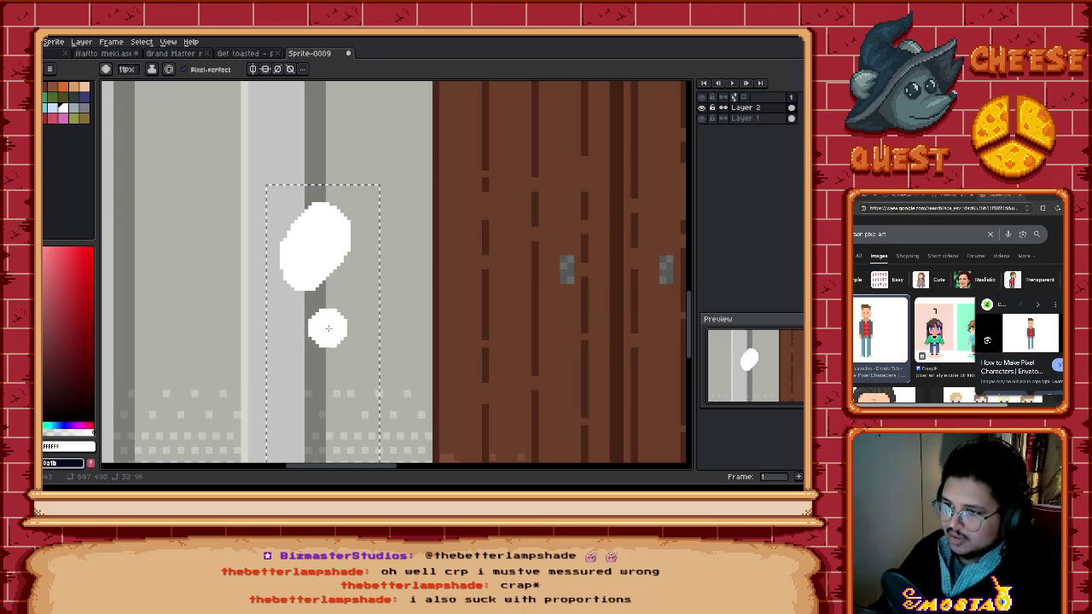
scroll(327, 324, "down", 1)
left_click(334, 232)
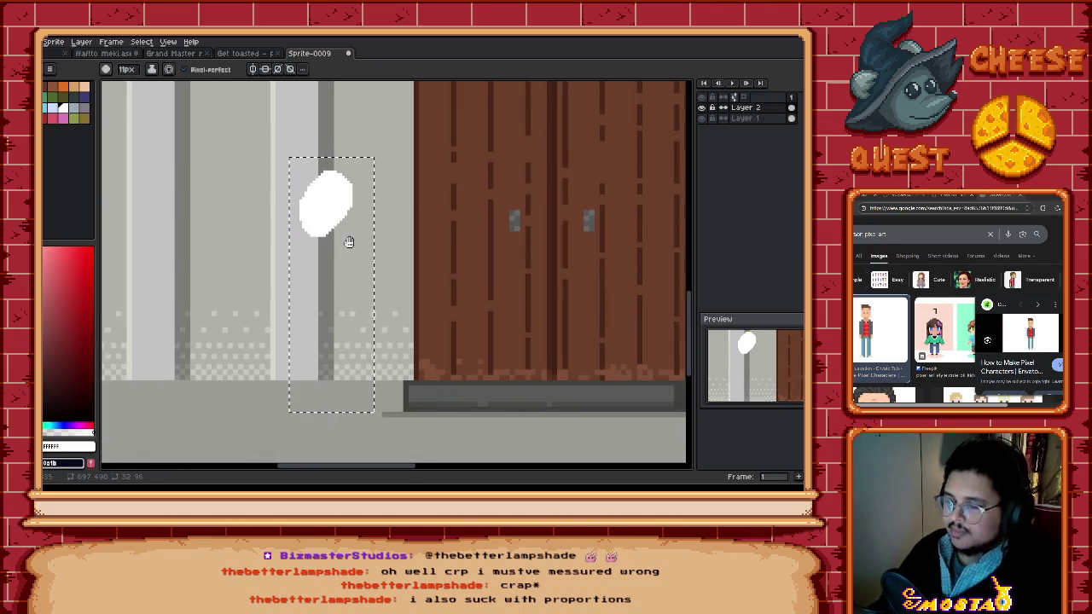
scroll(349, 247, "up", 2)
key("ctrl+z")
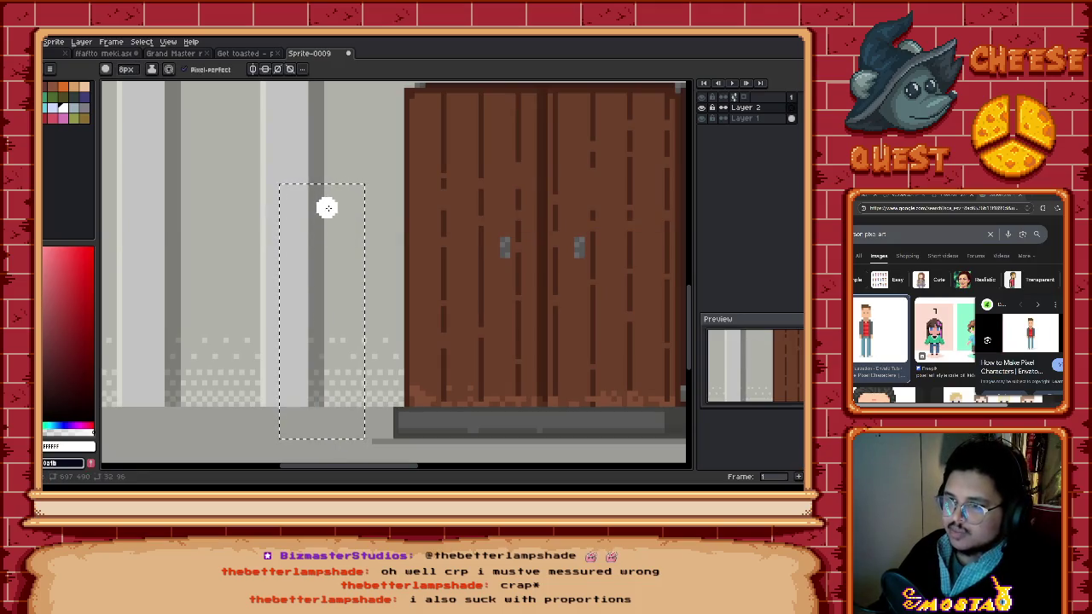
left_click(254, 69)
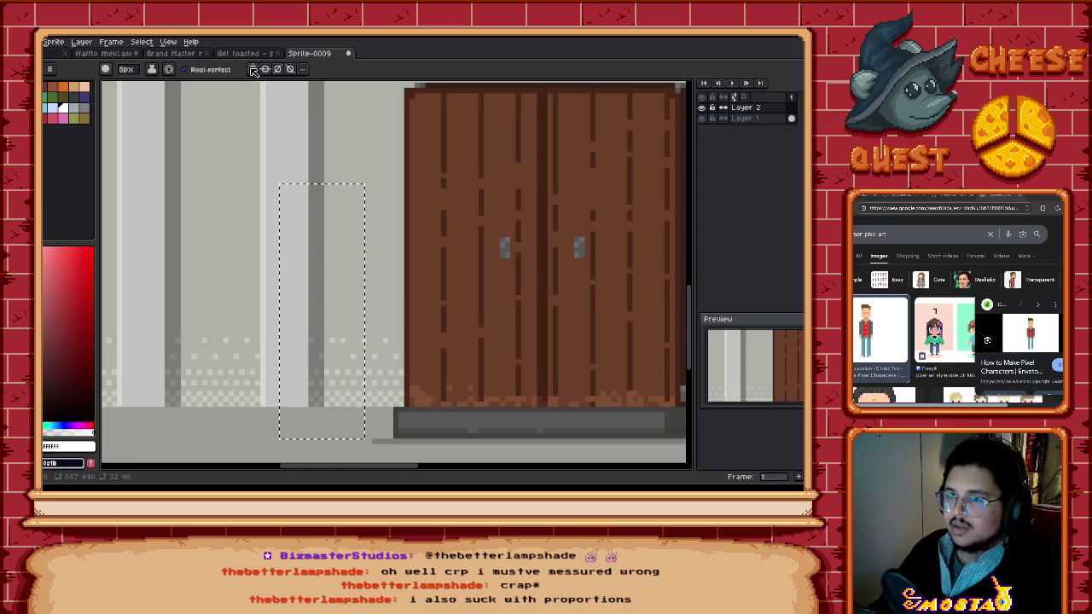
left_click_drag(579, 85, 318, 196)
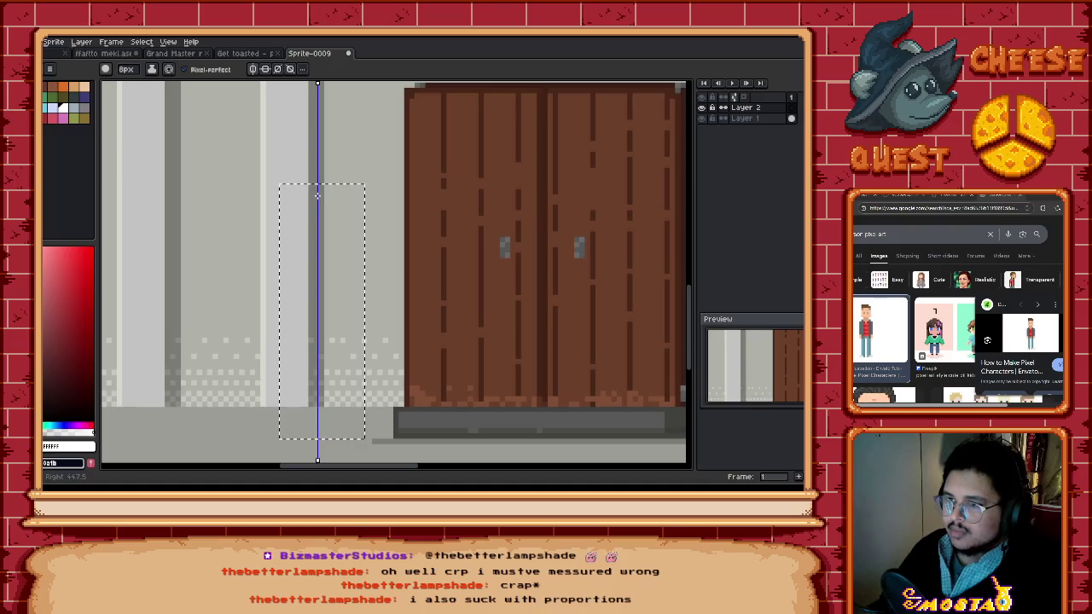
Step: With Layer 1 briefly hidden, shift the figure area and mirror axis slightly right
left_click(704, 120)
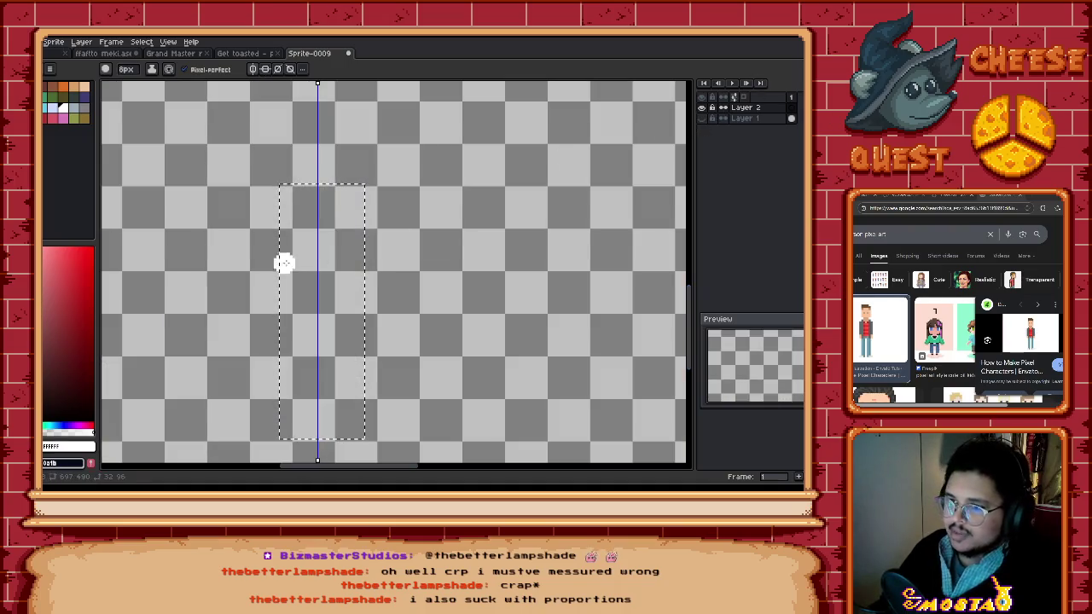
left_click_drag(341, 275, 375, 279)
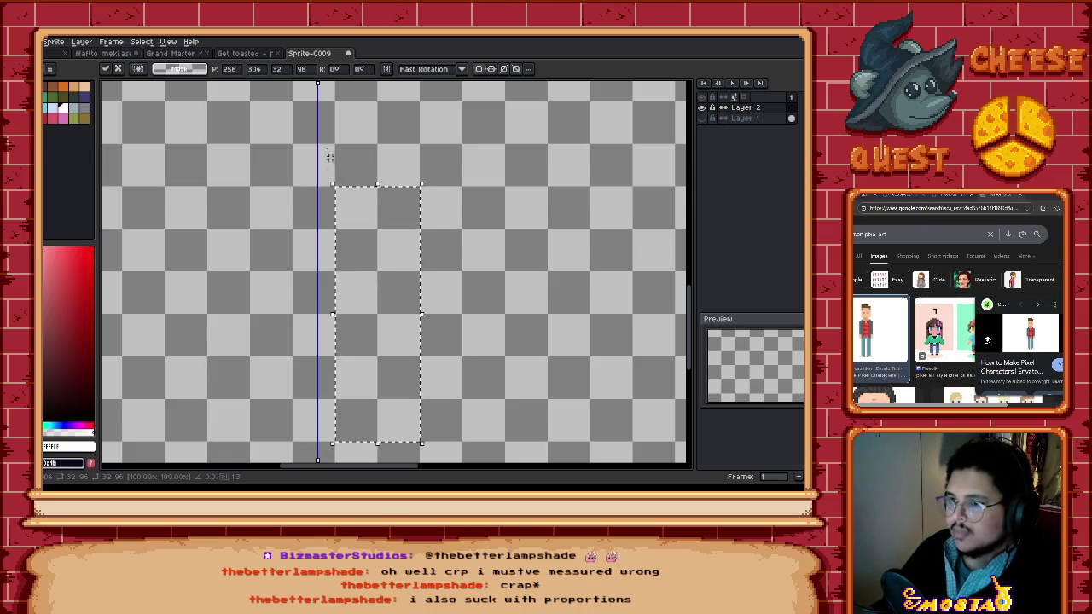
left_click_drag(317, 85, 378, 106)
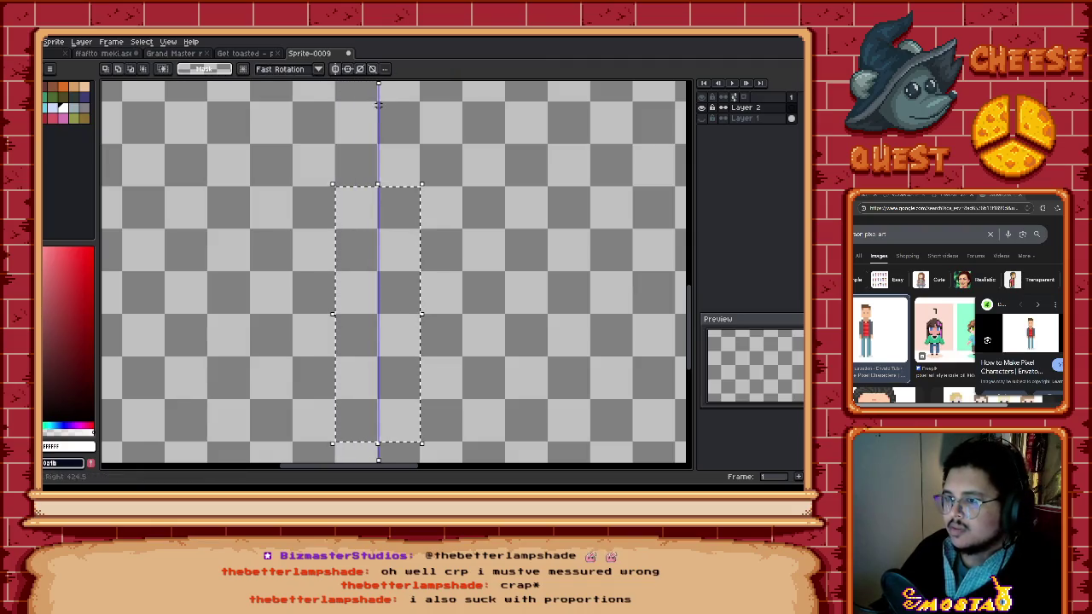
left_click(701, 118)
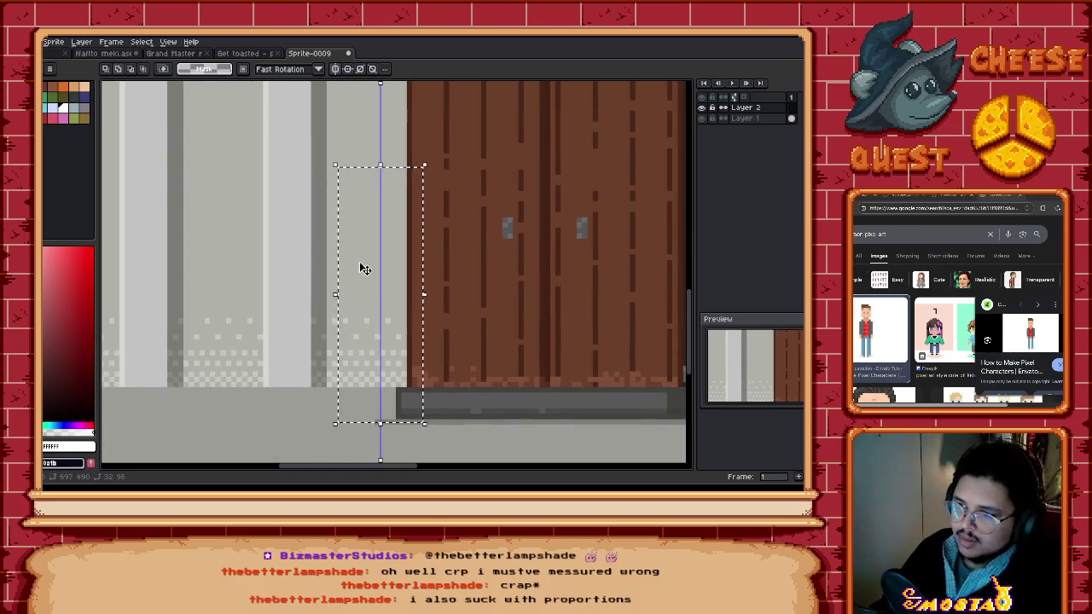
Step: Pencil a mirrored white oval head at the top of the figure area
key("b")
scroll(381, 191, "up", 1)
left_click(381, 191)
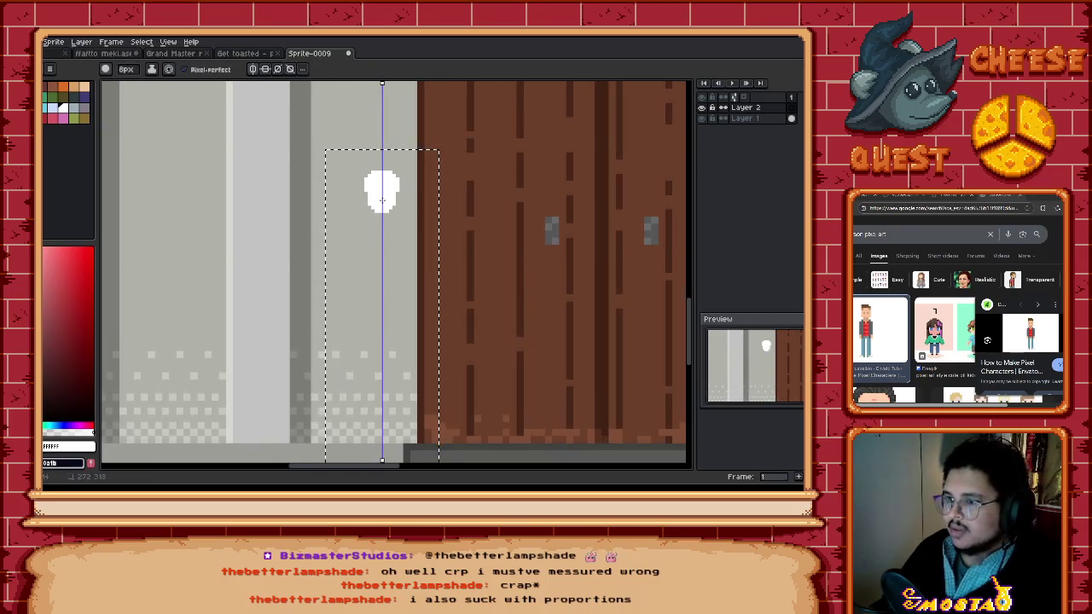
scroll(397, 247, "down", 2)
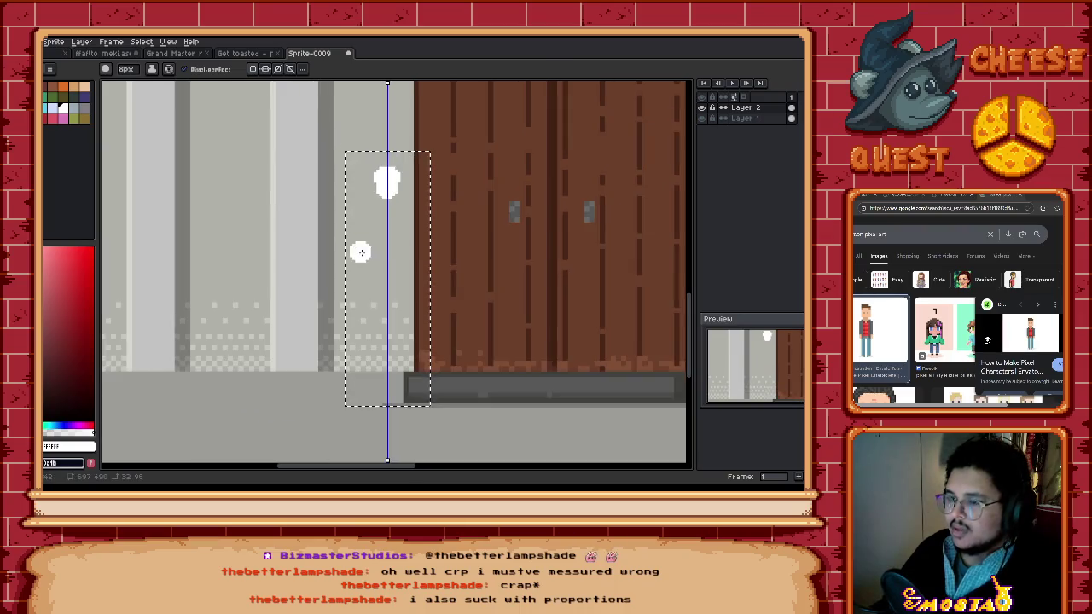
scroll(390, 249, "down", 1)
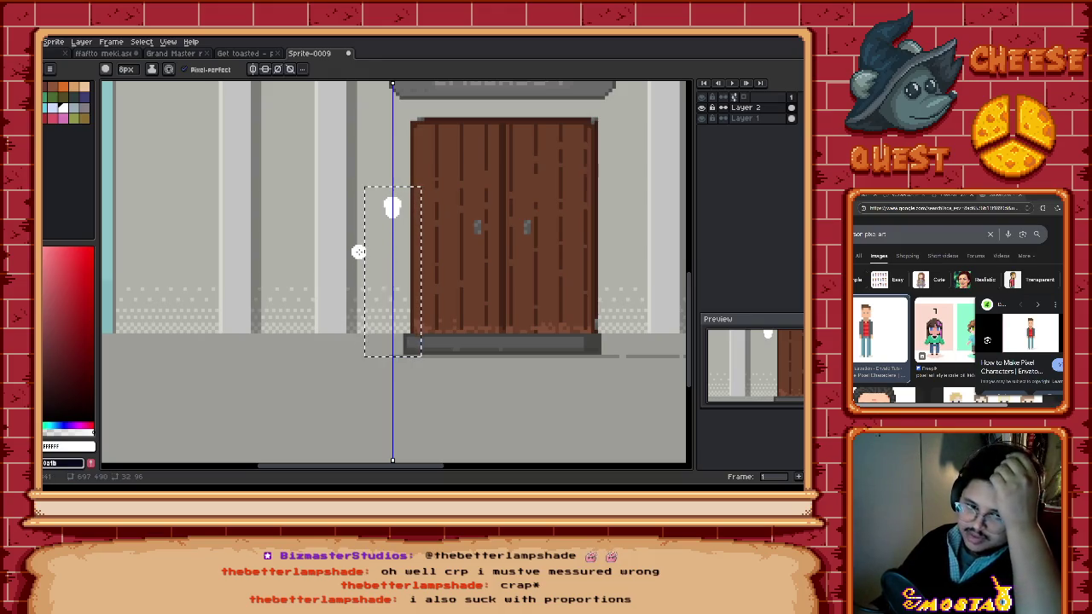
left_click_drag(470, 229, 446, 263)
scroll(402, 250, "down", 2)
scroll(432, 251, "up", 2)
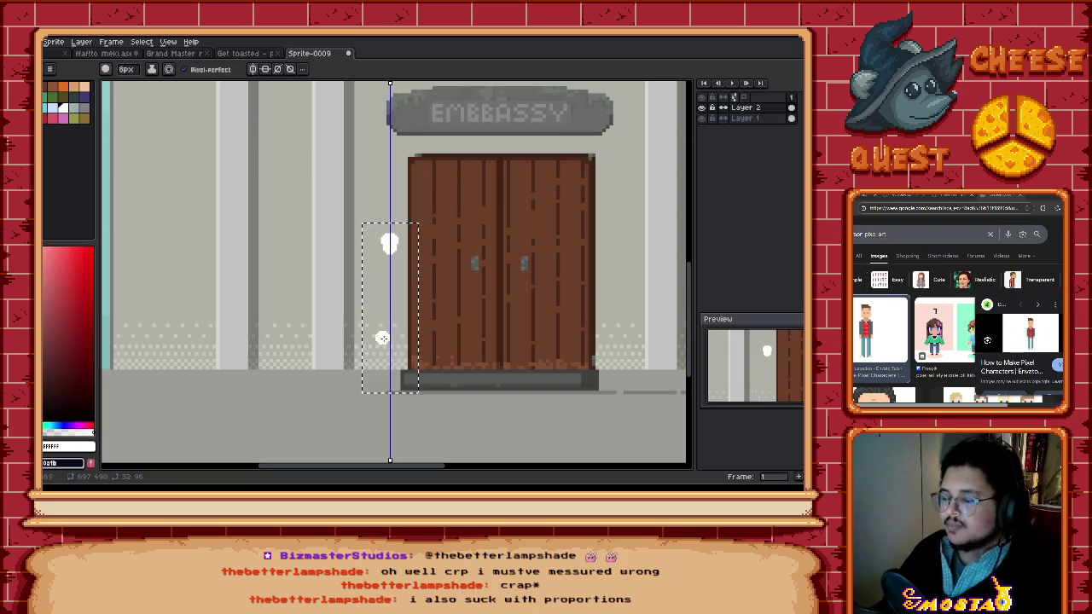
scroll(388, 243, "up", 1)
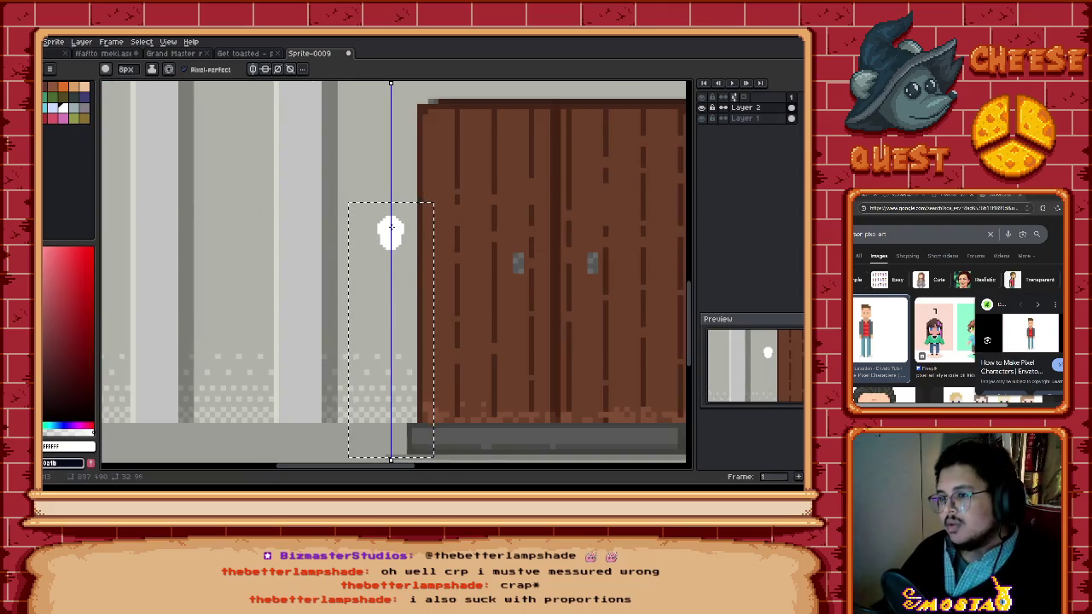
mouse_move(393, 229)
left_mouse_down()
mouse_move(404, 235)
mouse_move(390, 247)
left_mouse_up()
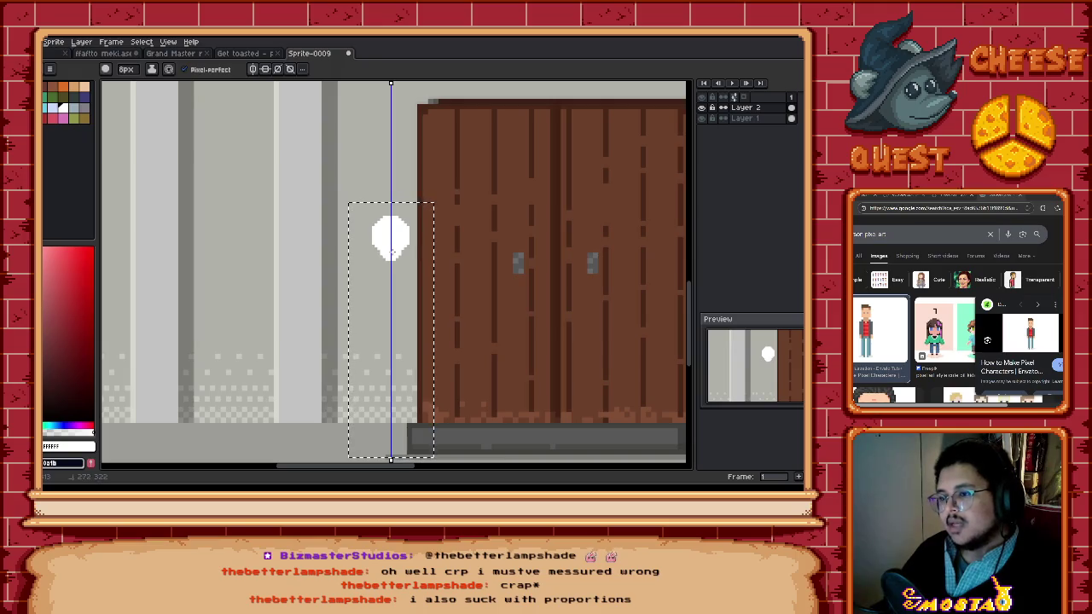
scroll(388, 248, "down", 1)
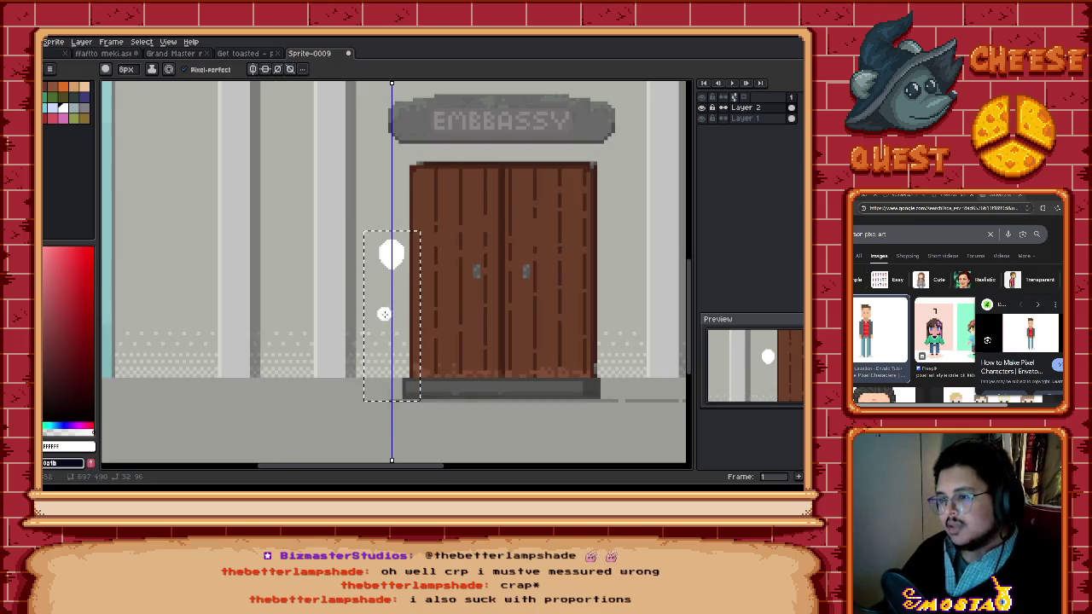
key("v")
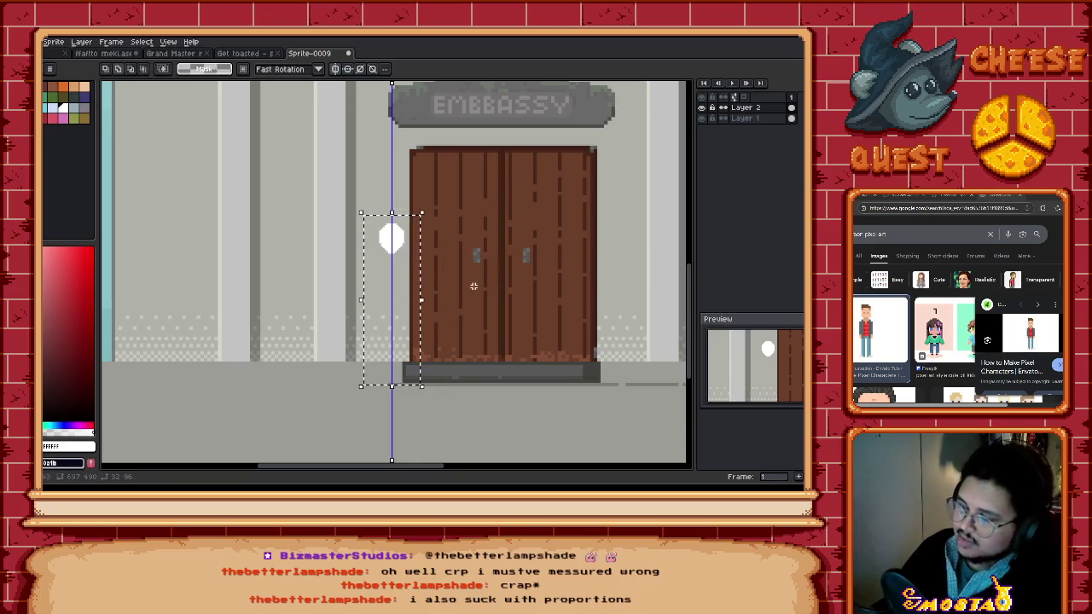
right_click(745, 117)
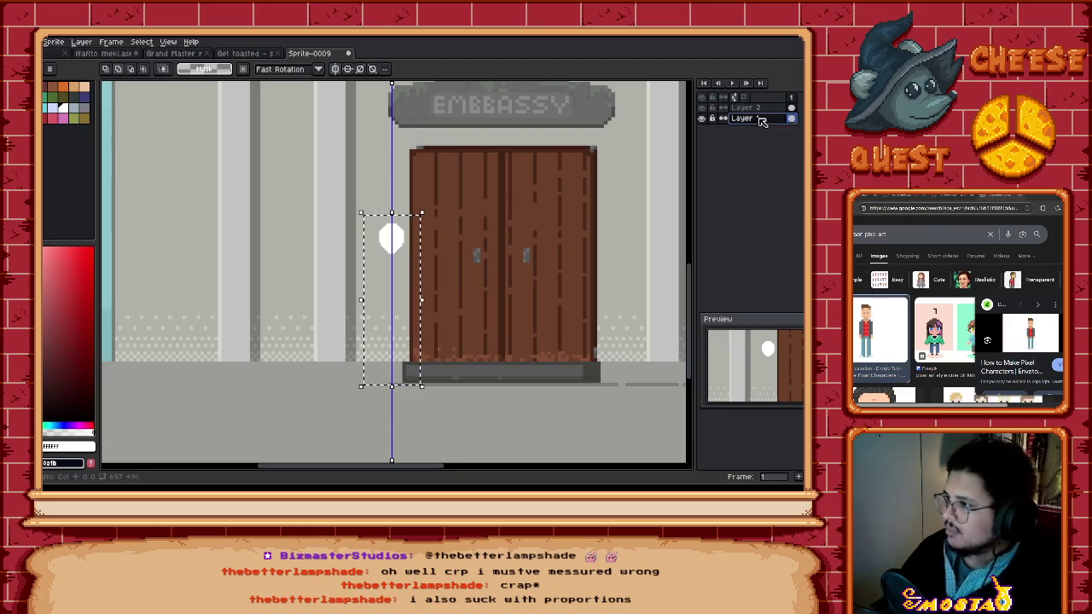
Step: On a new layer, fill the selected rectangle black around the white head
left_click(726, 139)
key("g")
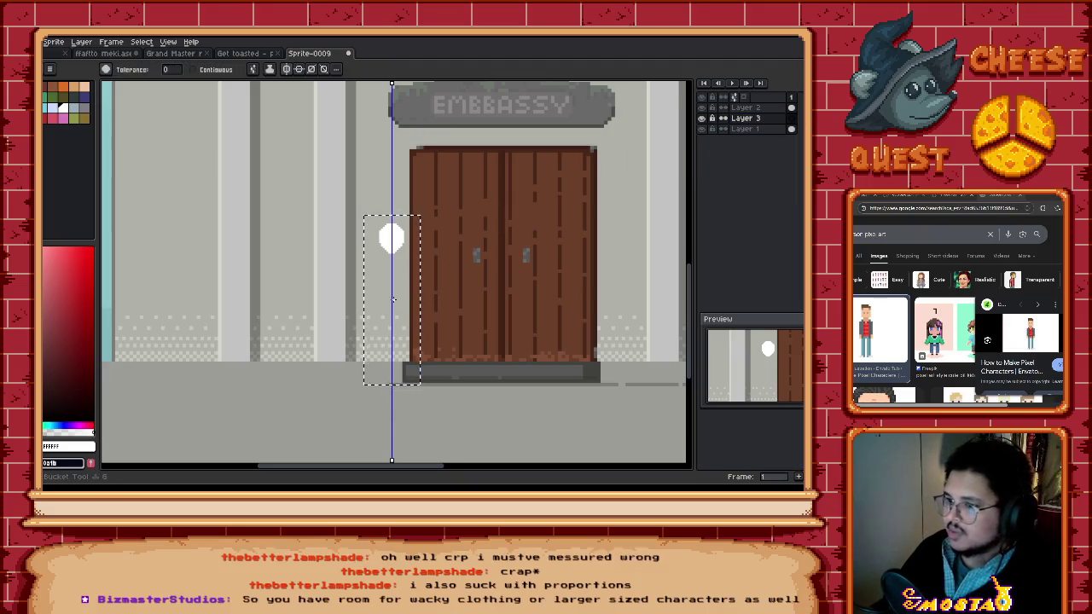
left_click(391, 298)
left_click(73, 365)
left_click(405, 326)
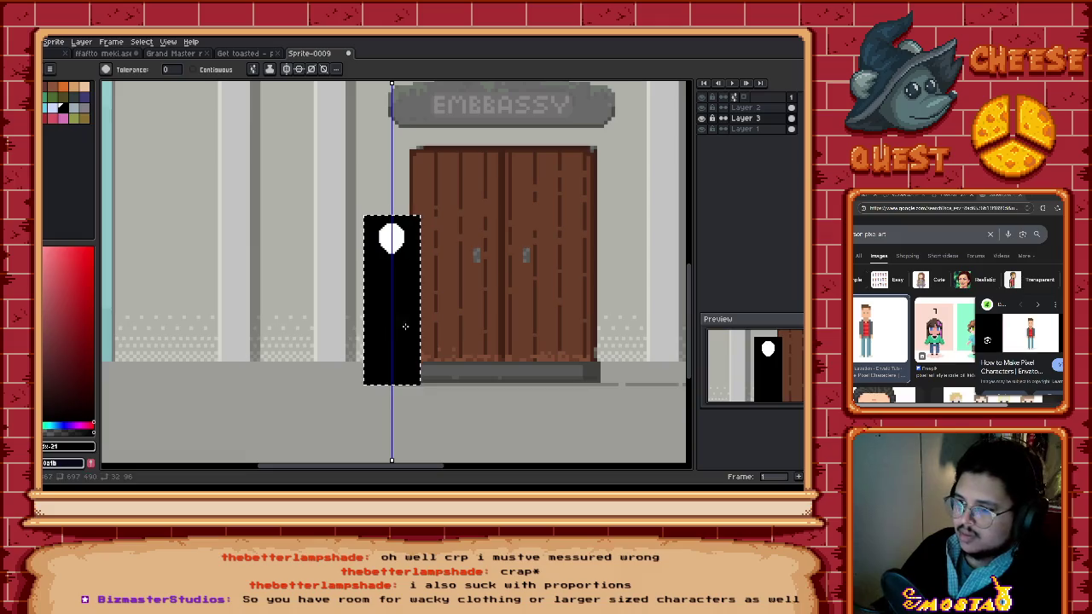
Step: Select the white head blob by colour on its own layer
left_click(742, 107)
key("m")
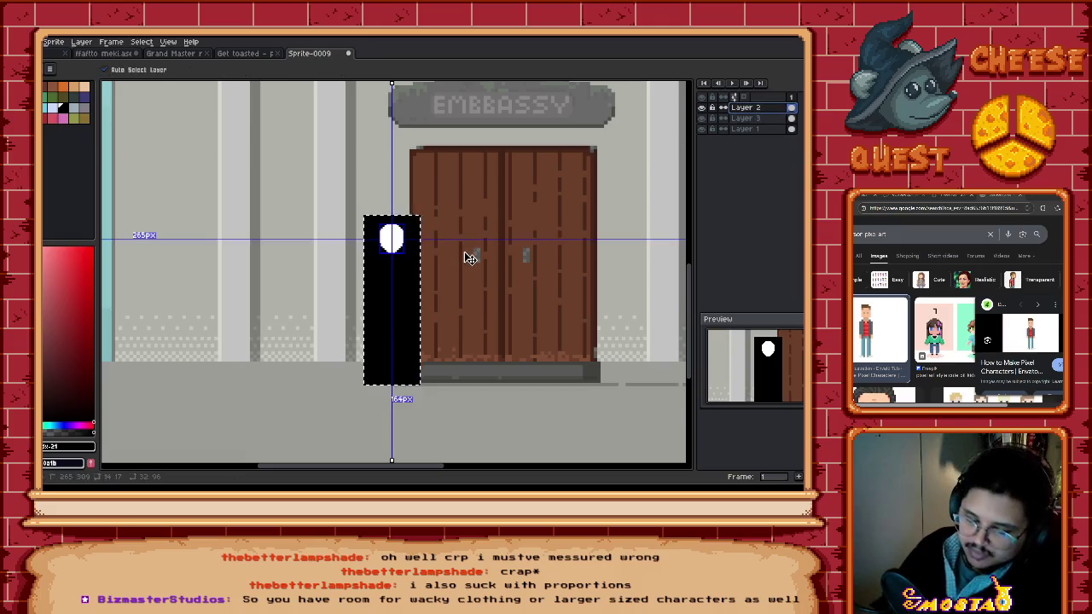
key("ctrl+d")
key("g")
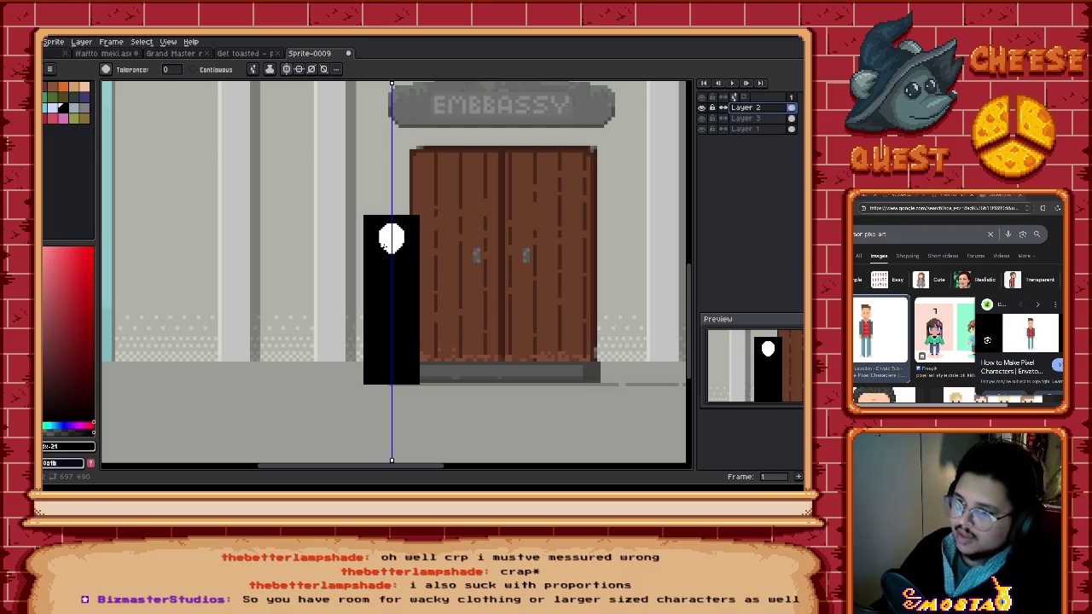
key("w")
left_click(394, 241)
Step: Stack copies of the blob into a five-circle column and move it onto the right door
key("v")
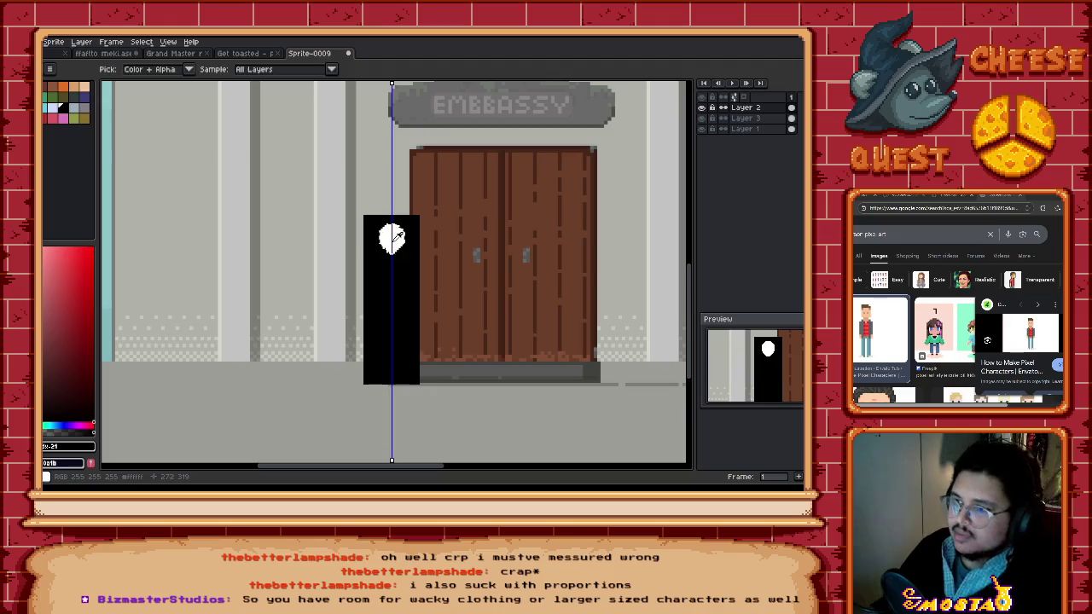
key("w")
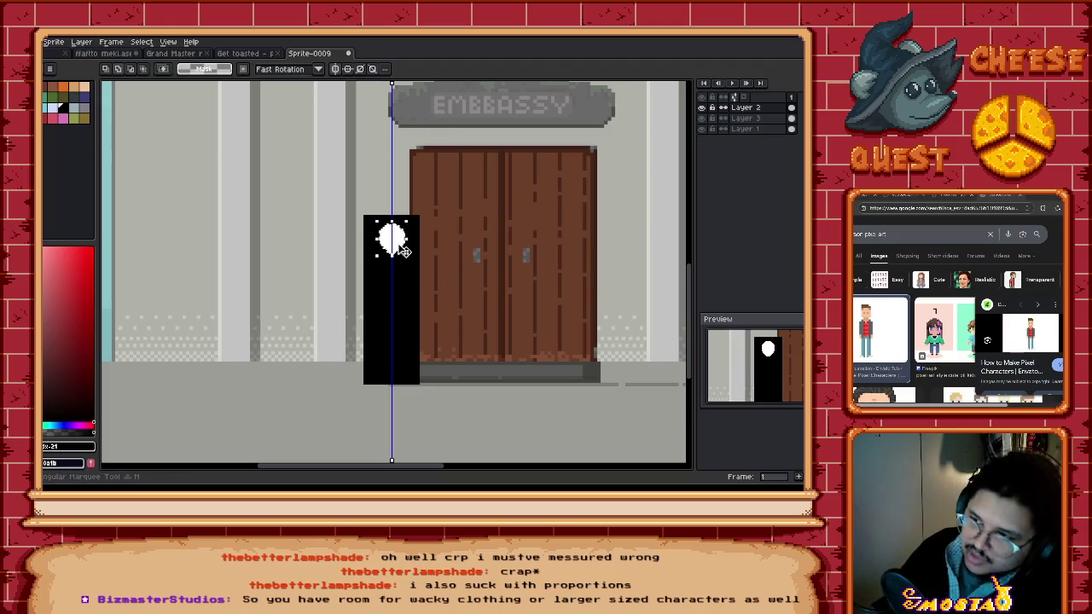
left_click_drag(401, 248, 396, 367)
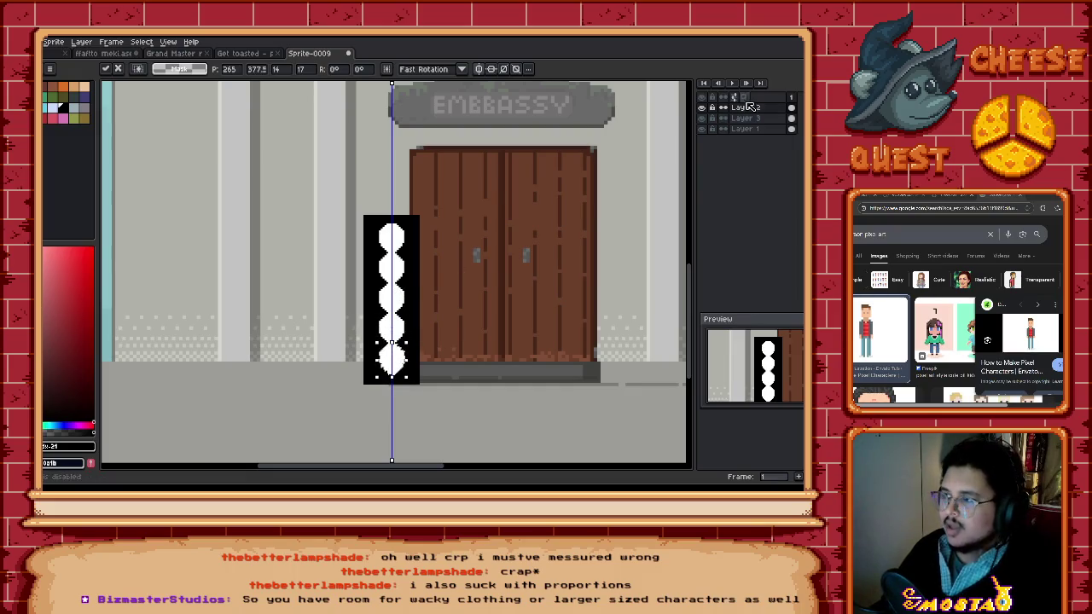
left_click(681, 153)
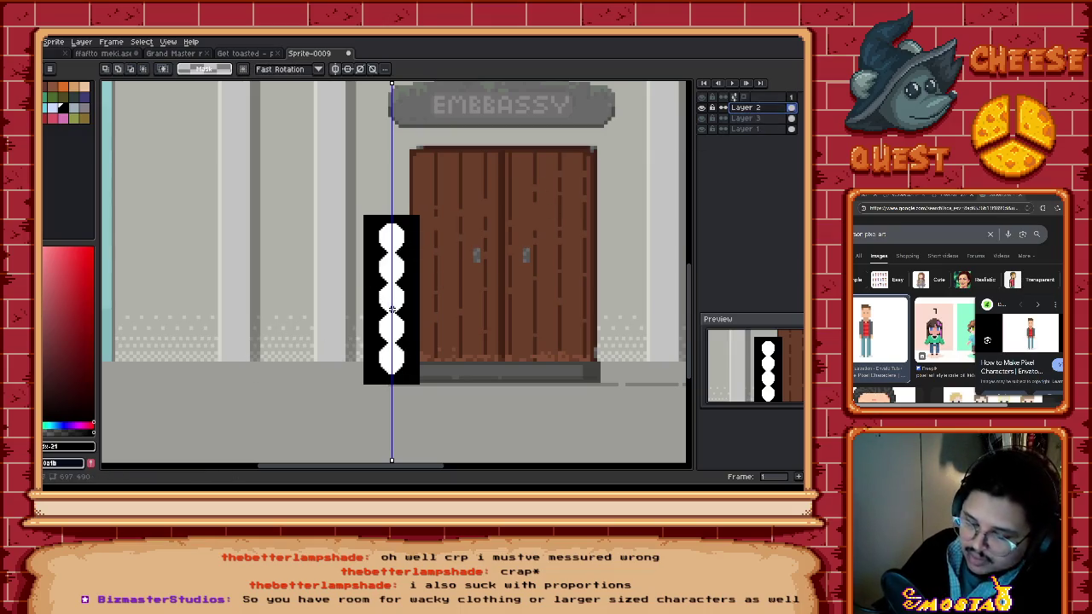
key("v")
mouse_move(394, 314)
left_mouse_down()
mouse_move(320, 317)
mouse_move(327, 304)
mouse_move(550, 293)
mouse_move(546, 285)
mouse_move(555, 294)
left_mouse_up()
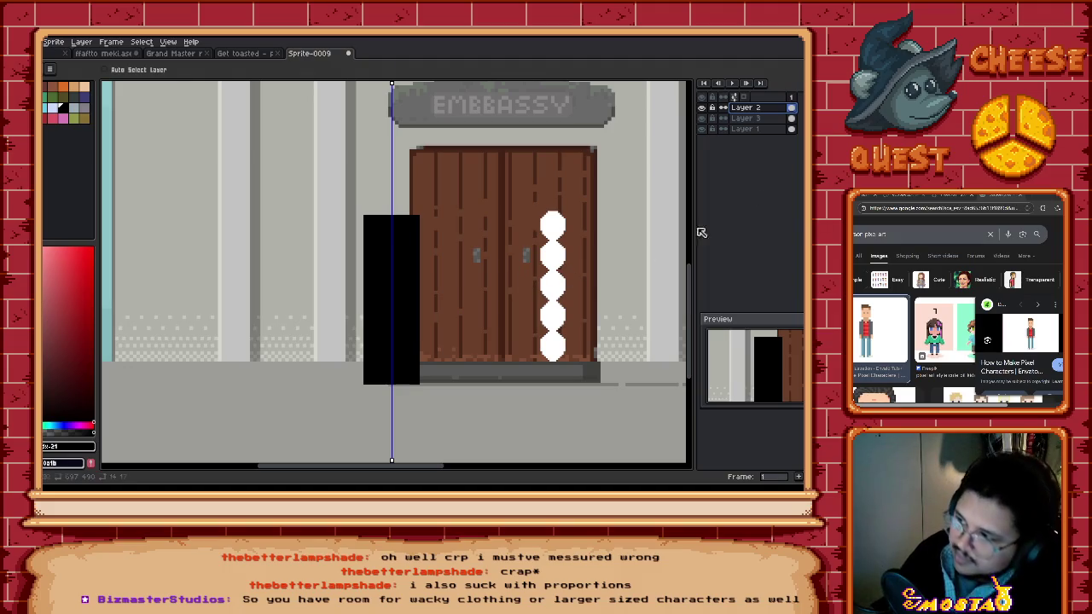
Step: On Layer 1, select both door handles and move them lower on the doors
key("m")
left_click(745, 129)
scroll(495, 297, "up", 2)
scroll(519, 224, "up", 1)
left_click_drag(519, 225, 551, 278)
left_click_drag(398, 225, 421, 270)
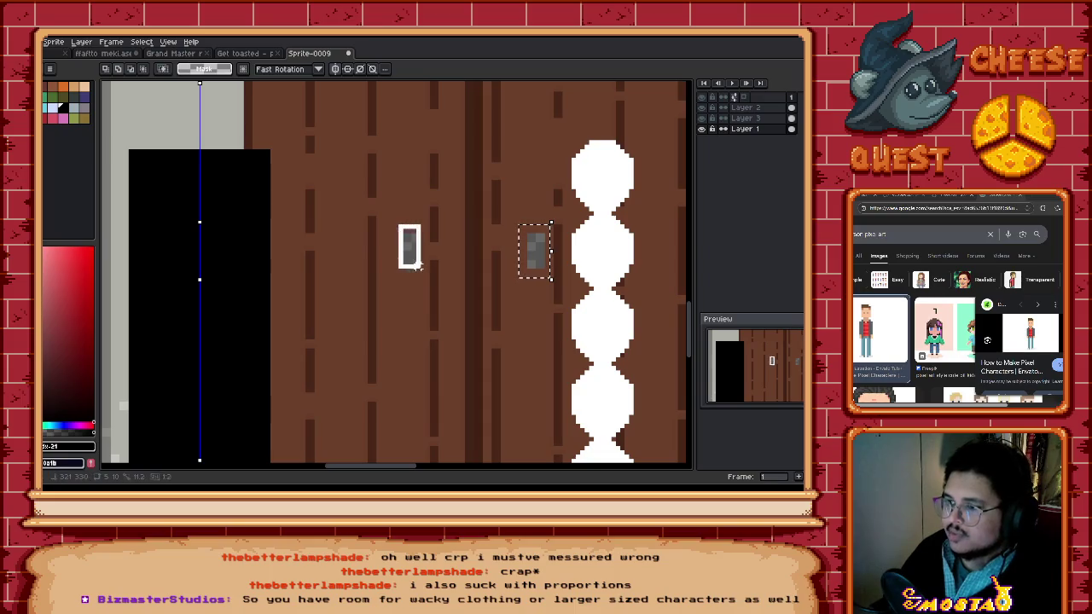
left_click(405, 222)
left_click_drag(396, 218, 429, 279)
mouse_move(518, 220)
left_mouse_down()
mouse_move(553, 283)
mouse_move(541, 310)
left_mouse_up()
left_click(533, 278)
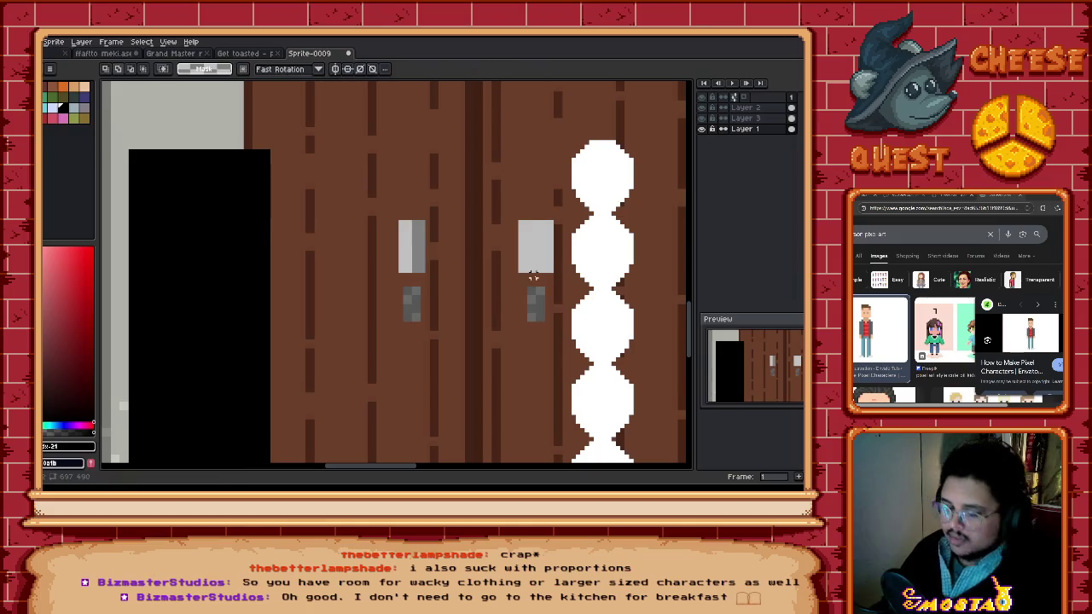
Step: Fill both handles' old spots with the door's brown
key("g")
left_click(512, 256, "alt")
left_click(412, 248)
left_click(535, 247)
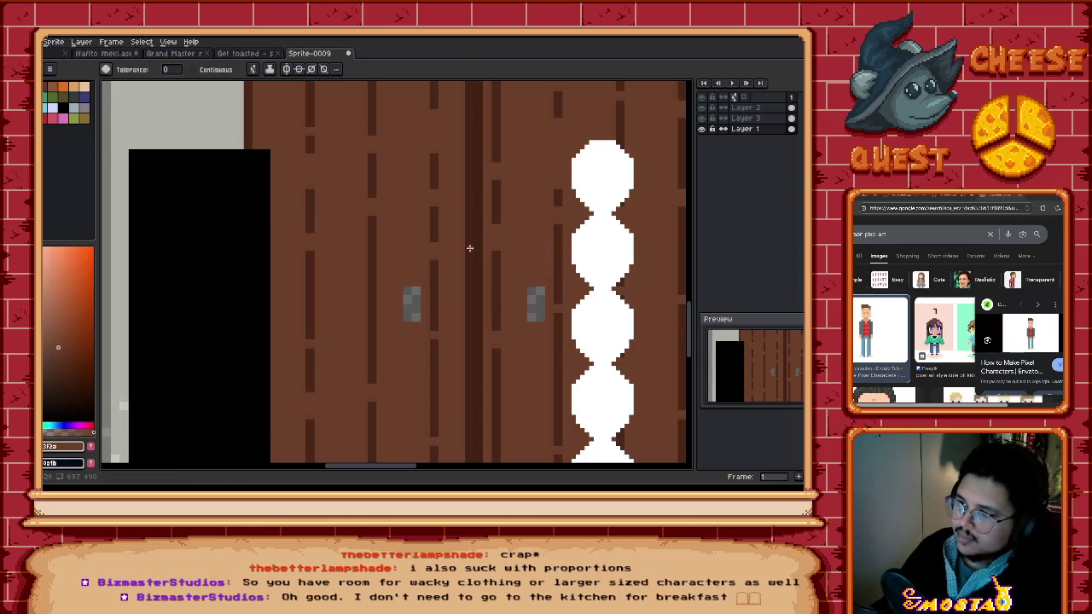
Step: On Layer 2, move the five-circle column off the door to the black block's left edge
scroll(509, 273, "down", 2)
scroll(509, 273, "down", 4)
scroll(495, 298, "up", 2)
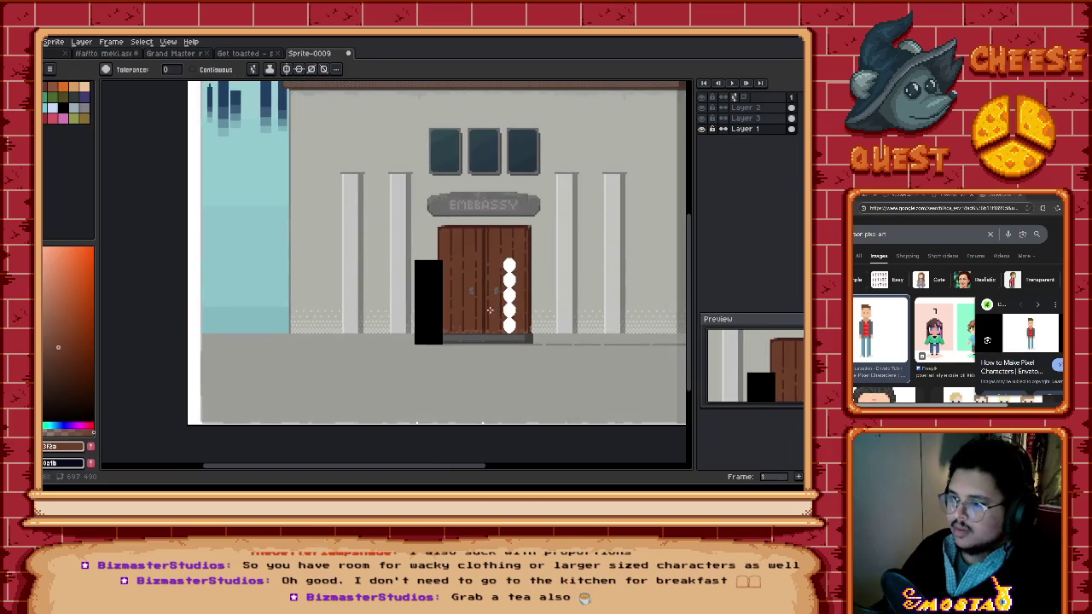
scroll(500, 302, "up", 3)
left_click(476, 231, "ctrl")
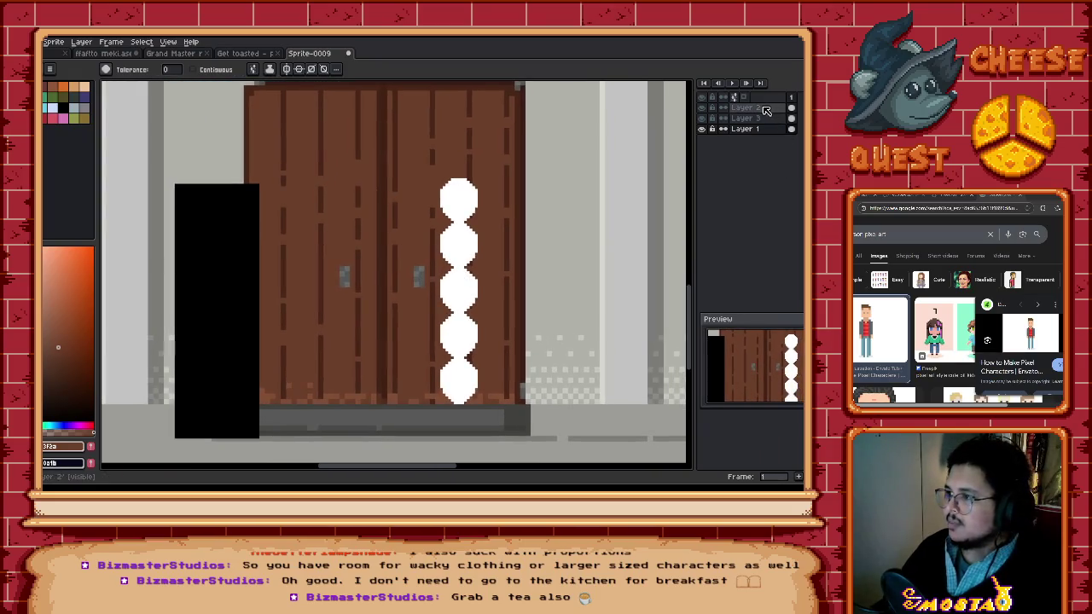
scroll(476, 230, "left", 1)
key("v")
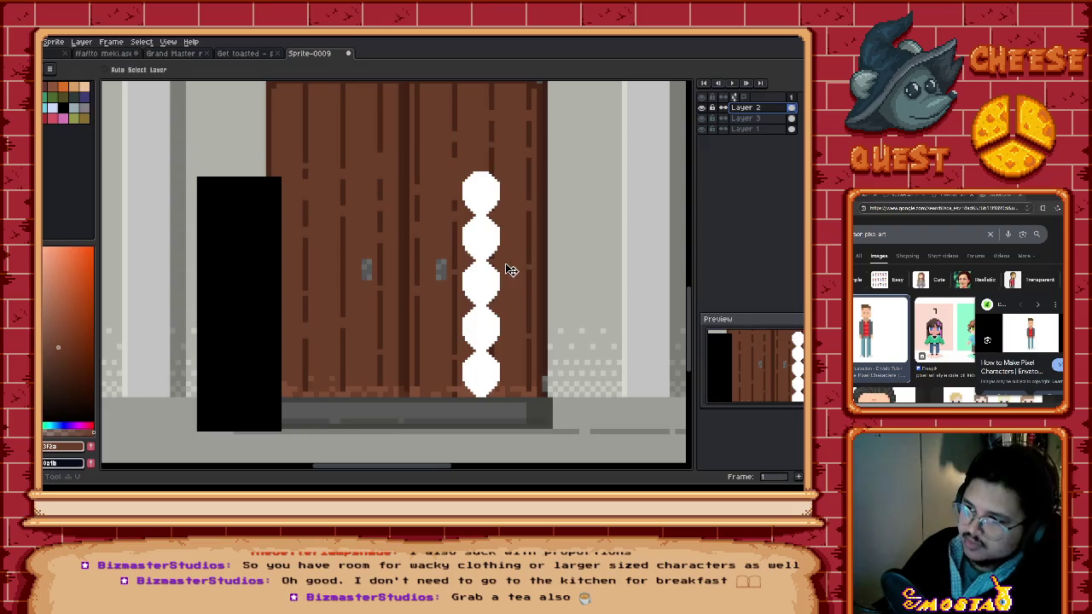
left_click_drag(511, 270, 599, 290)
scroll(520, 292, "right", 2)
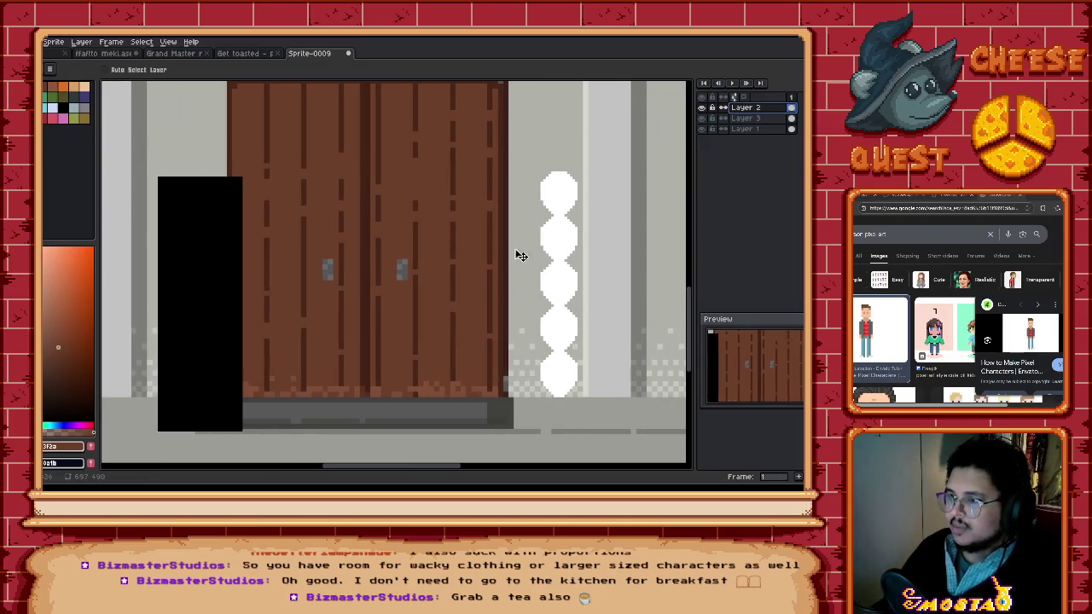
left_click_drag(578, 197, 147, 256)
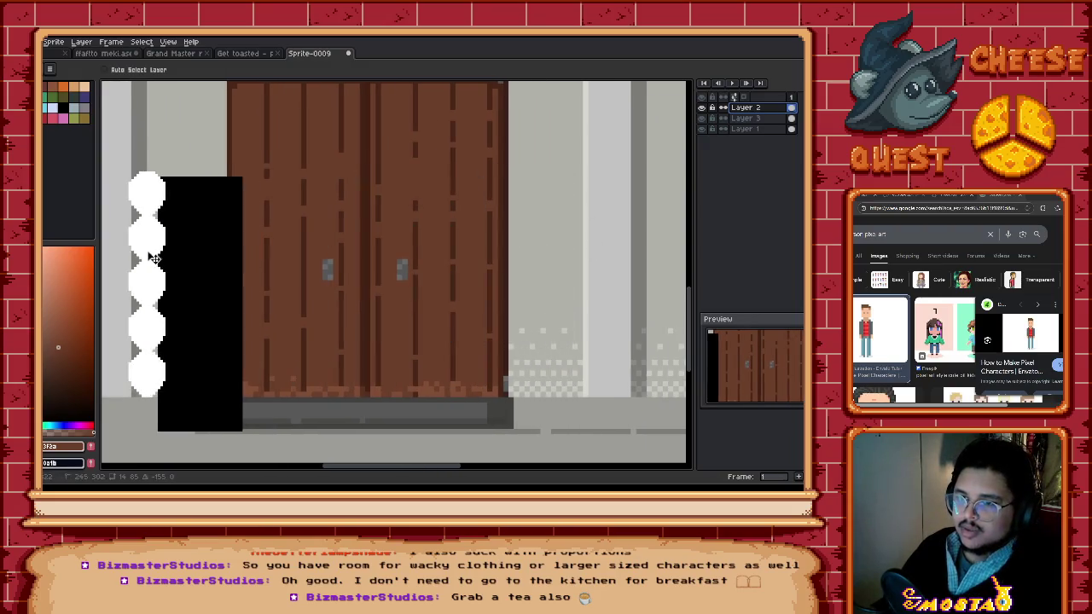
scroll(414, 256, "left", 7)
left_click(745, 128)
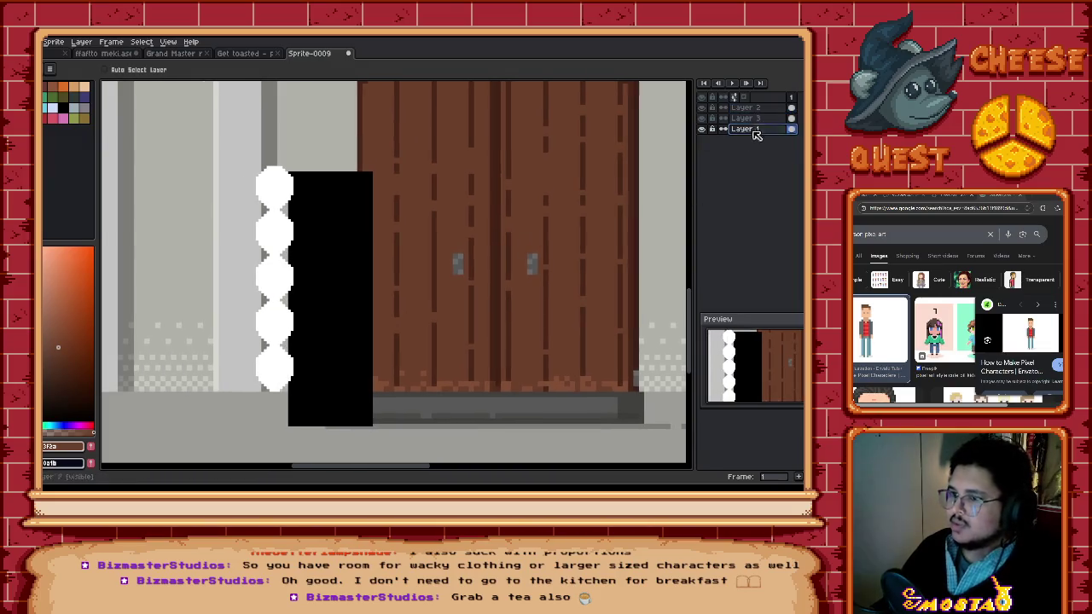
key("b")
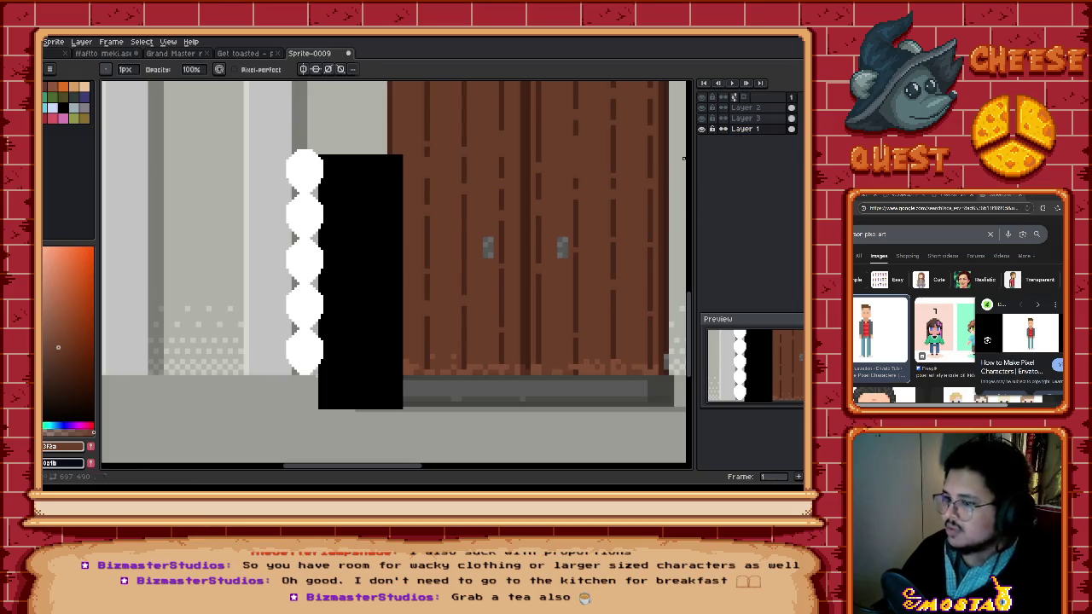
Step: Cut off and delete a strip from the bottom of the black block
left_click(702, 119)
left_click(744, 119)
left_click_drag(320, 376, 425, 377)
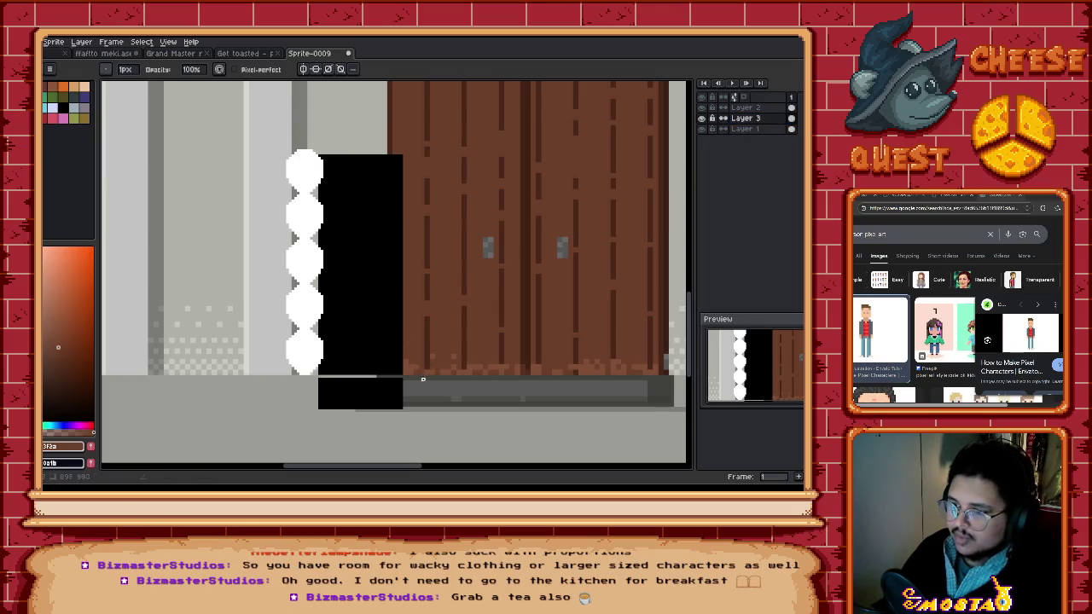
key("w")
left_click(375, 388)
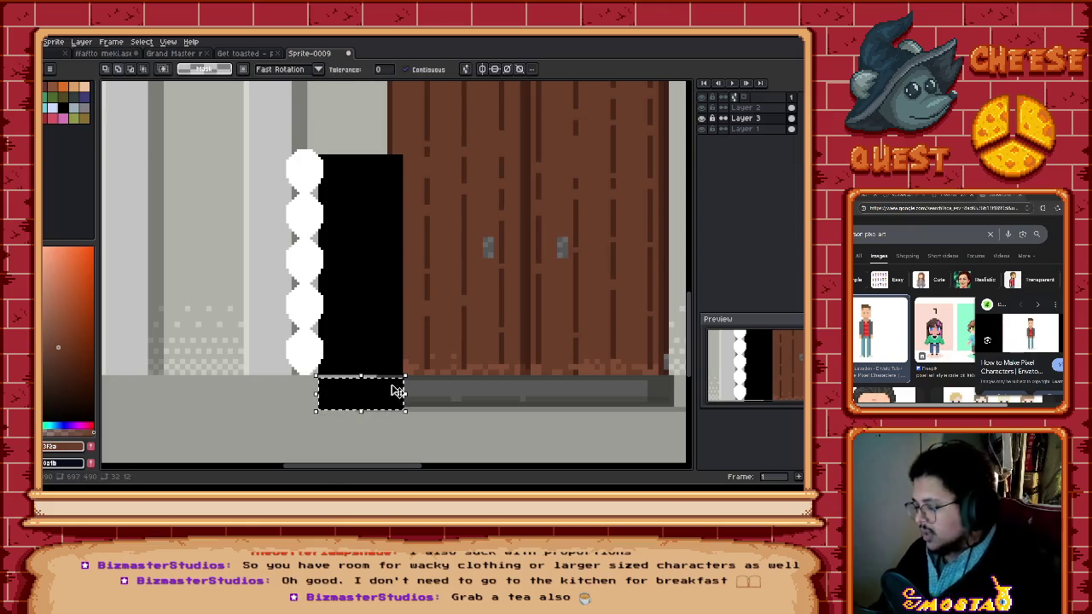
key("Delete")
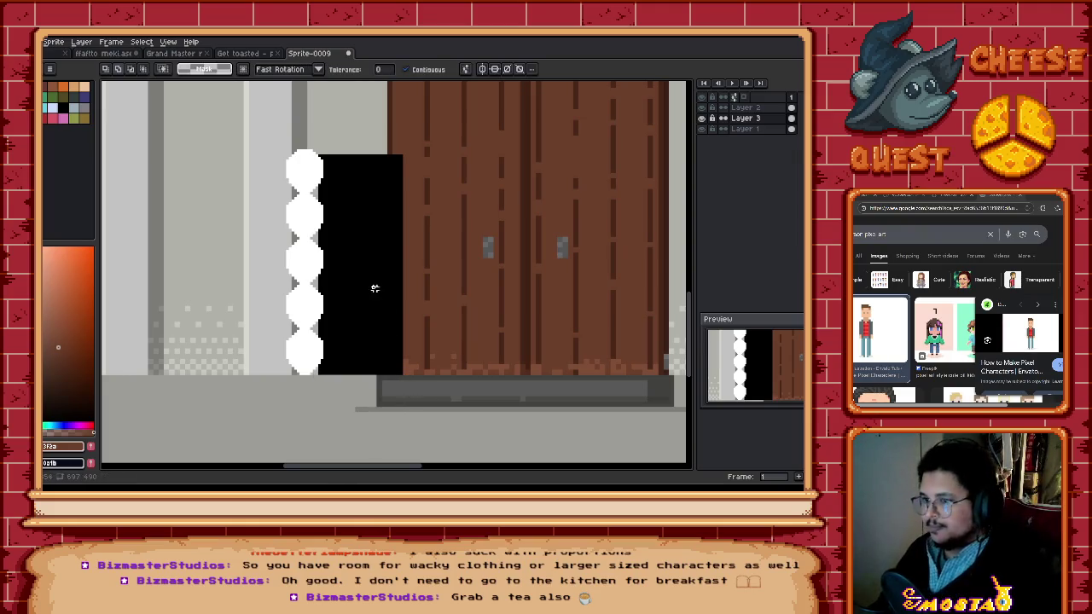
Step: Pick black from the block and try edge lines, undoing the right-edge line
scroll(380, 240, "up", 1)
key("i")
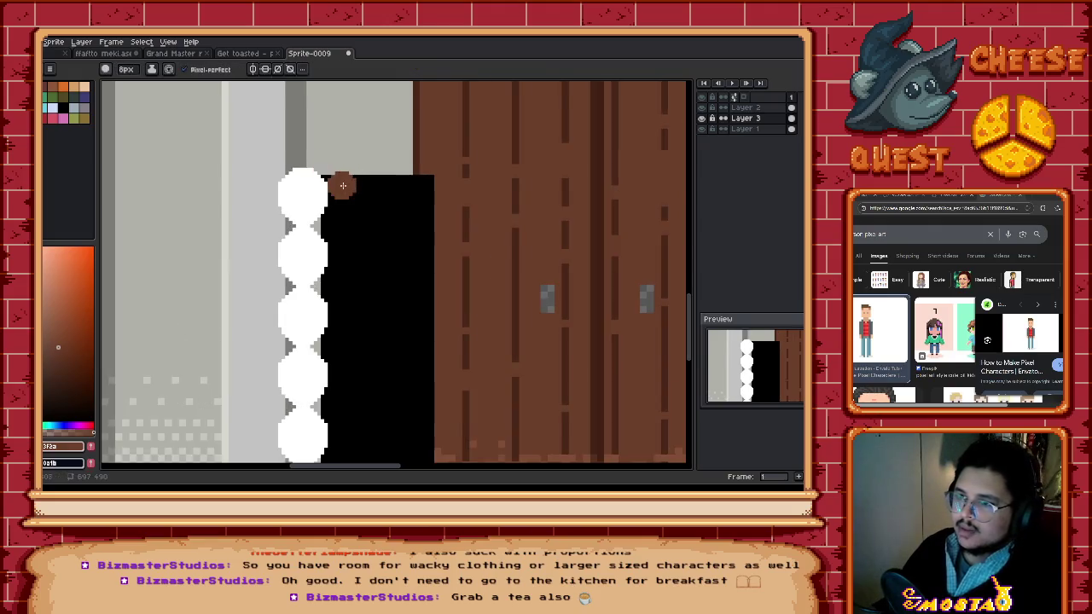
scroll(343, 198, "up", 1)
left_click(344, 198)
key("b")
scroll(320, 175, "up", 1)
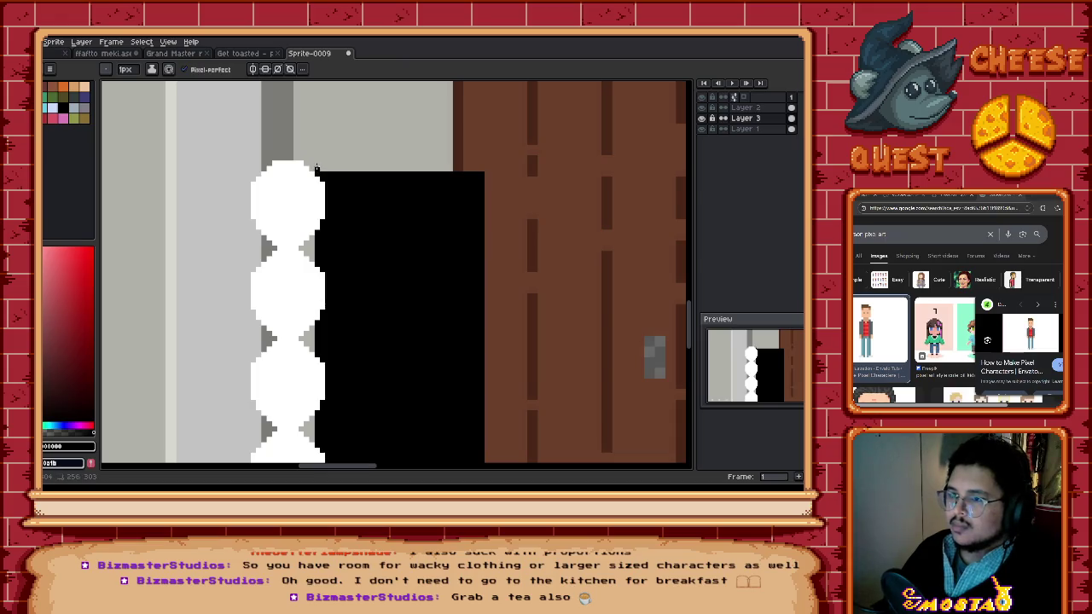
mouse_move(317, 164)
left_mouse_down()
mouse_move(483, 160)
mouse_move(325, 169)
left_mouse_up()
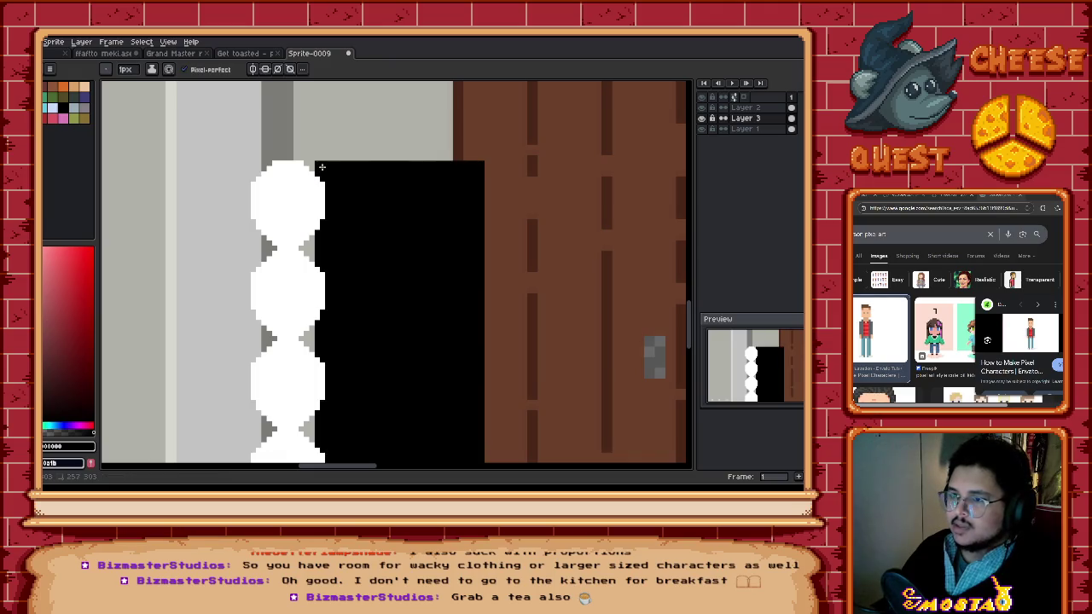
scroll(497, 209, "down", 1)
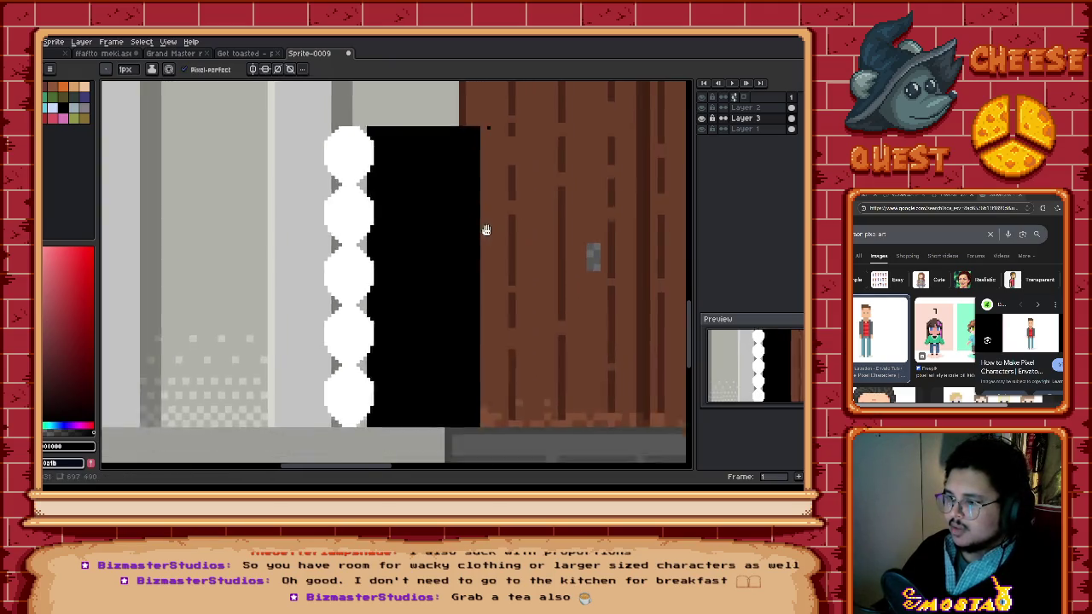
left_click_drag(475, 94, 475, 389)
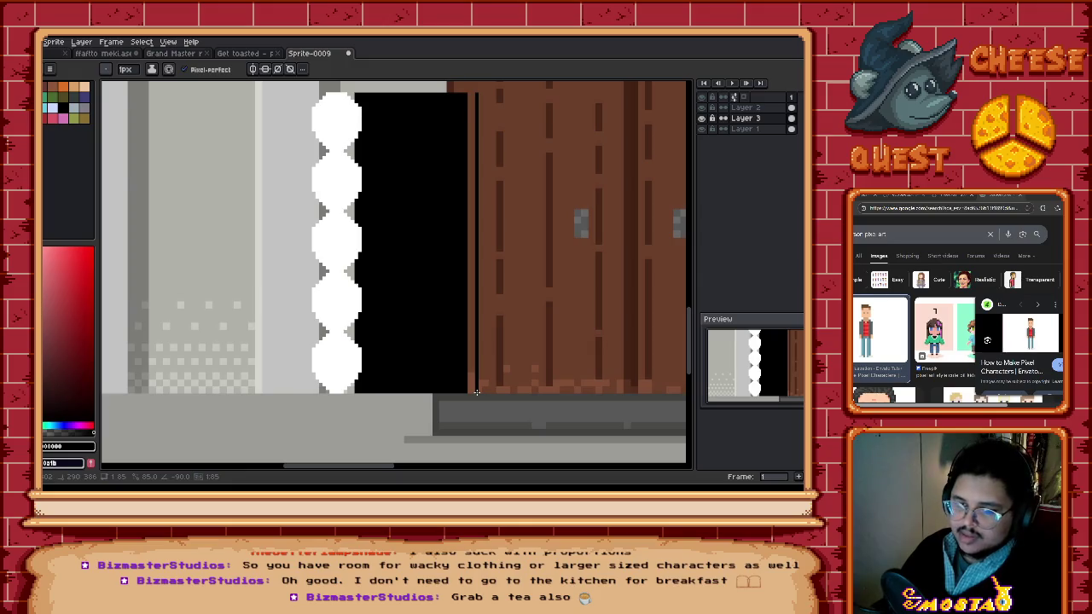
key("ctrl+z")
Step: Undo a trial top-edge black line and box-select the top white circle
scroll(465, 248, "up", 3)
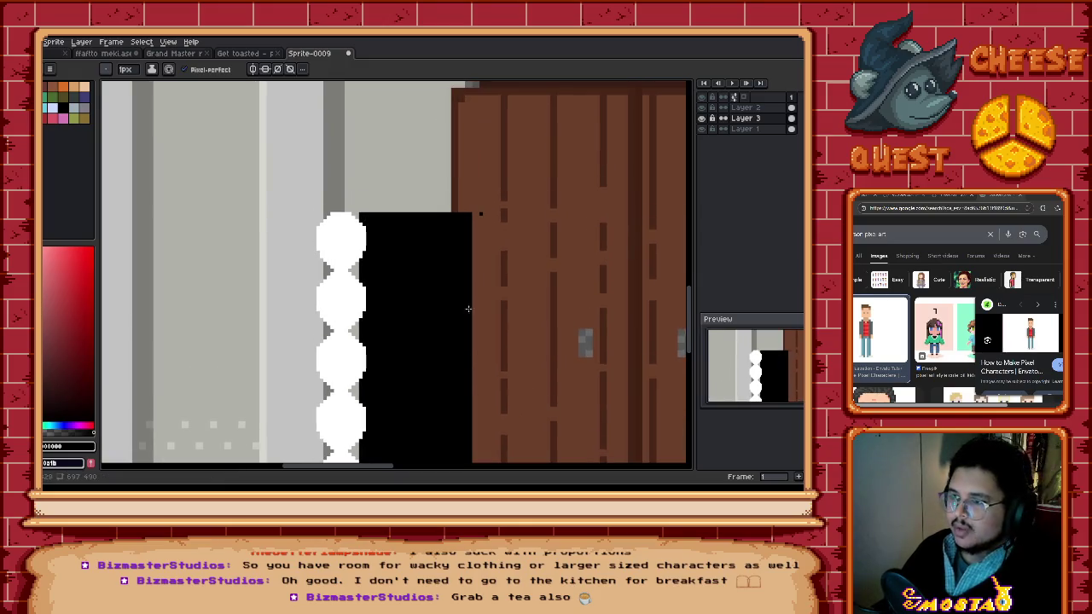
scroll(470, 208, "up", 1)
left_click_drag(470, 204, 332, 207)
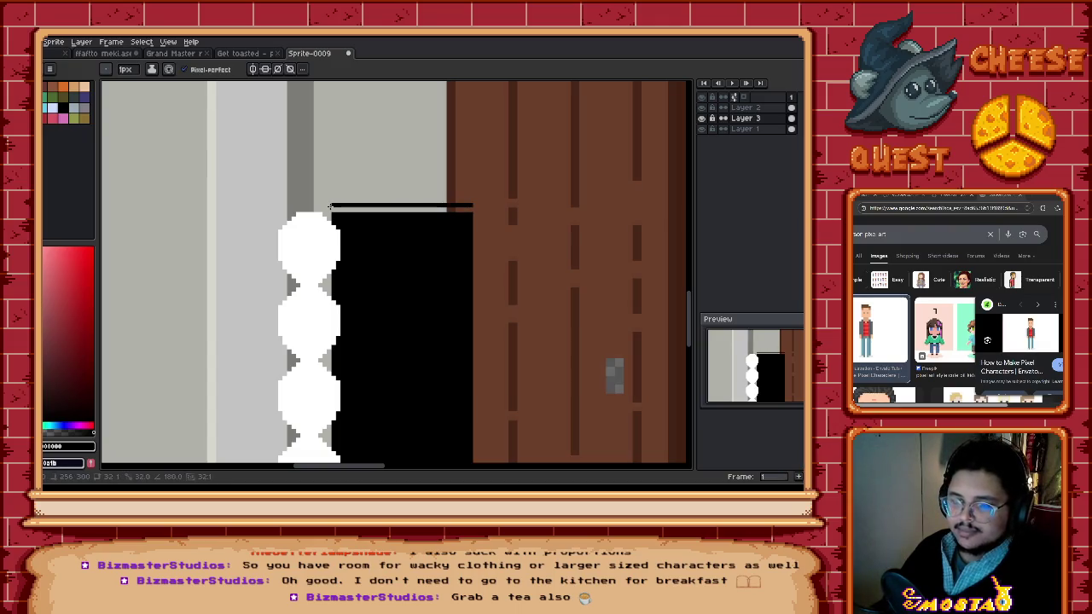
left_click_drag(330, 205, 334, 206)
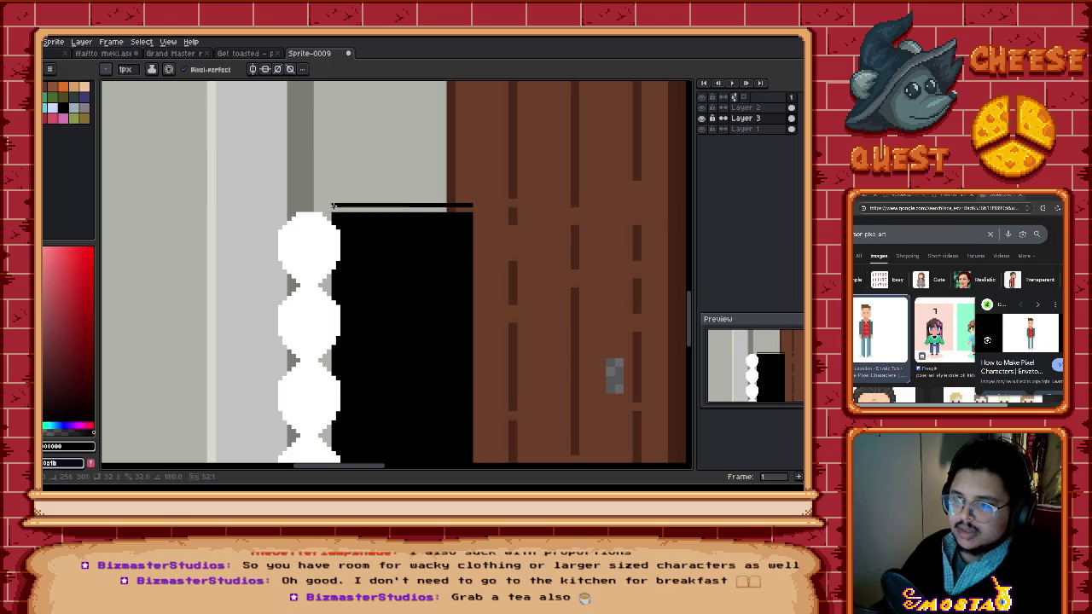
key("ctrl+z")
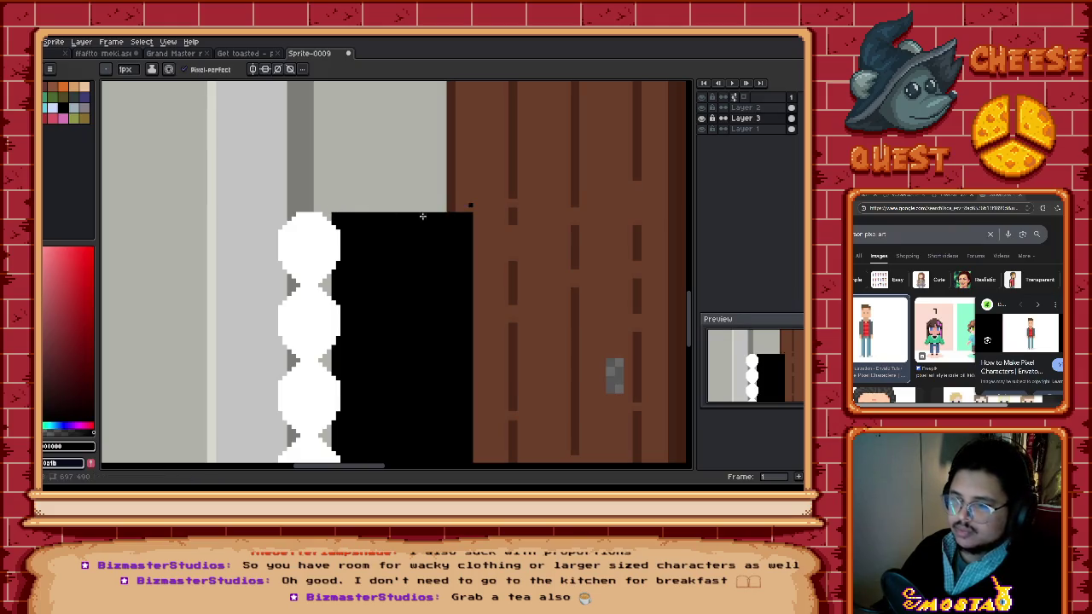
scroll(419, 214, "down", 2)
scroll(417, 240, "up", 2)
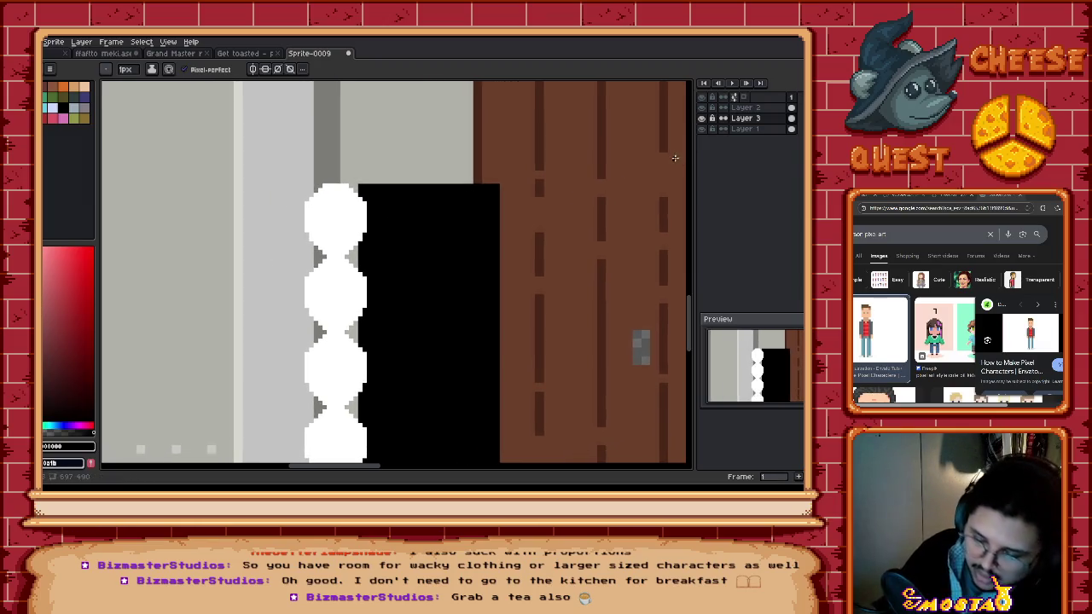
key("m")
left_click_drag(302, 185, 366, 254)
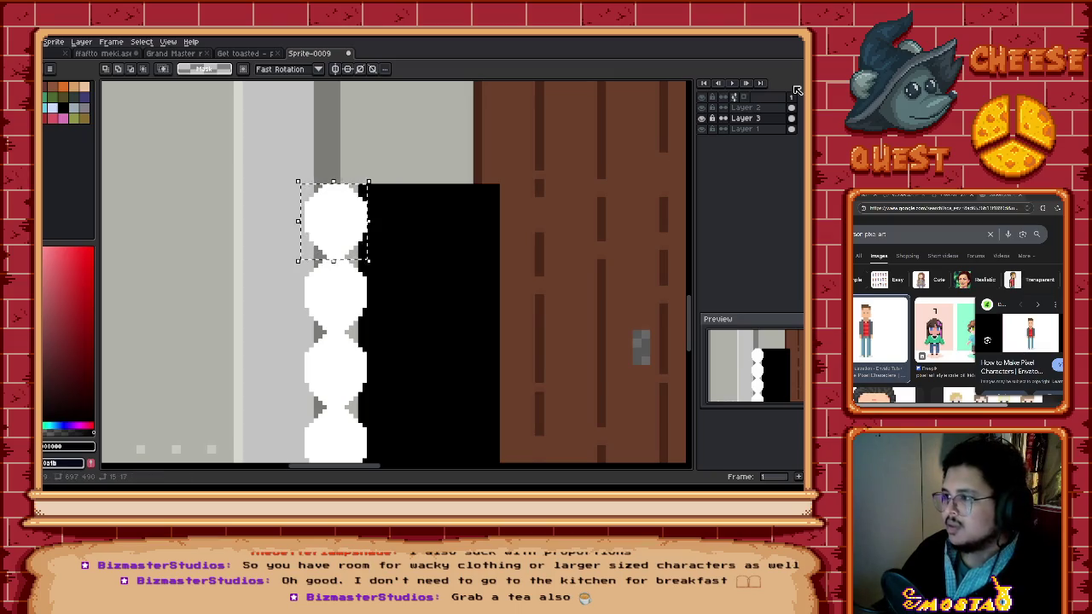
Step: Try stretching and moving the top circle, undo both, and clear the selection
mouse_move(365, 254)
left_mouse_down()
mouse_move(378, 234)
mouse_move(426, 235)
left_mouse_up()
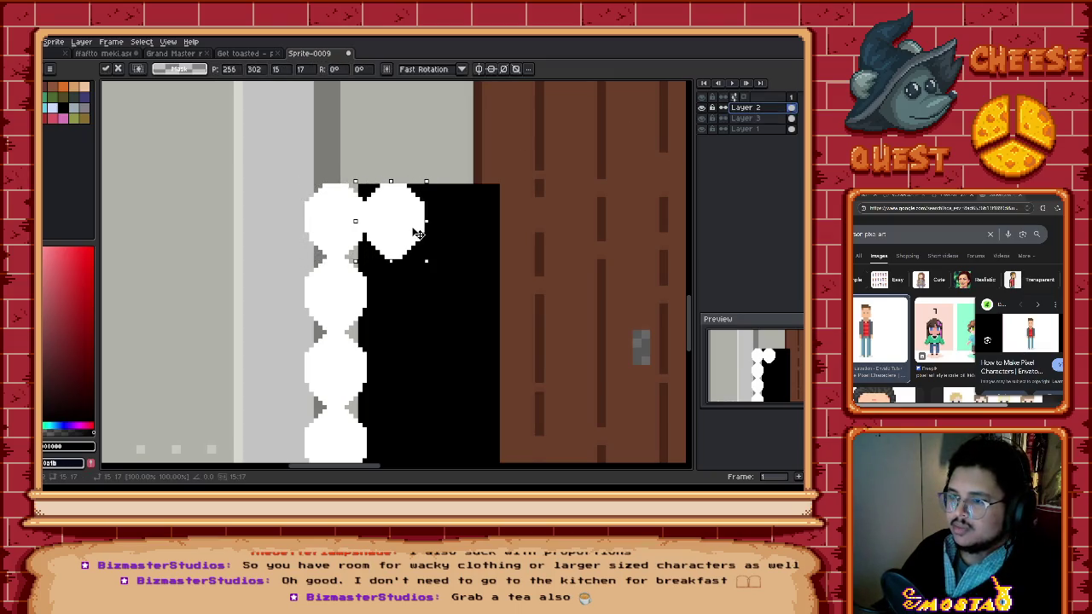
scroll(466, 230, "down", 1)
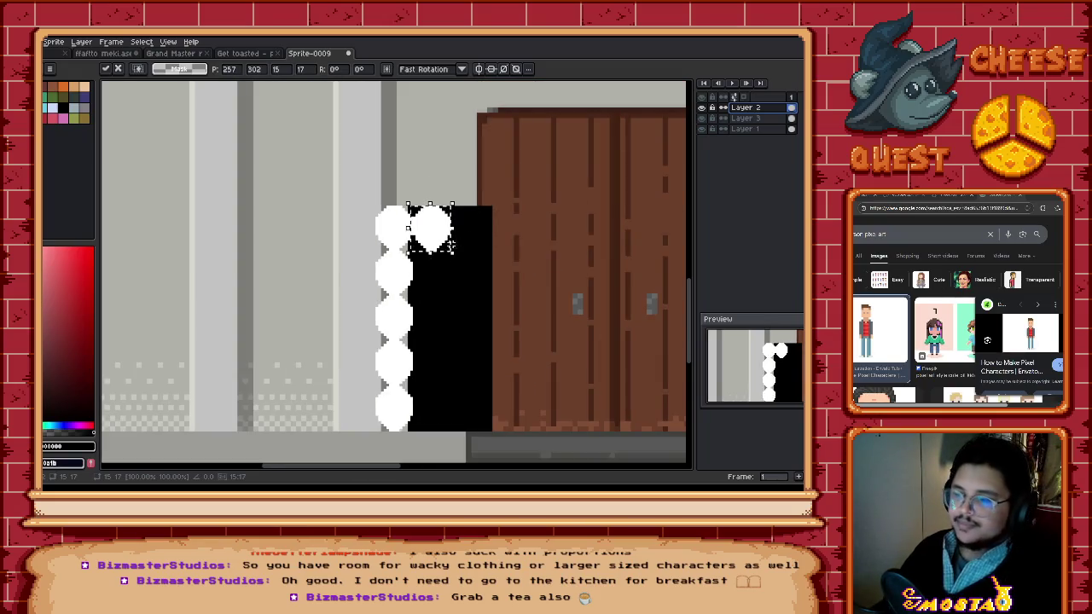
key("ctrl+z")
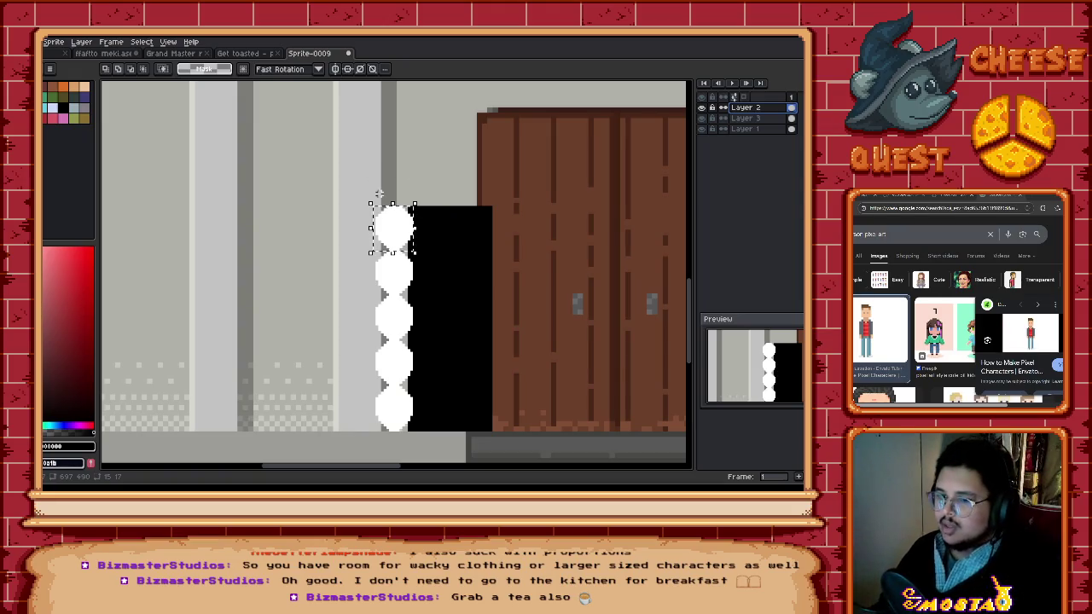
scroll(357, 266, "up", 1)
left_click_drag(403, 211, 469, 220)
key("ctrl+z")
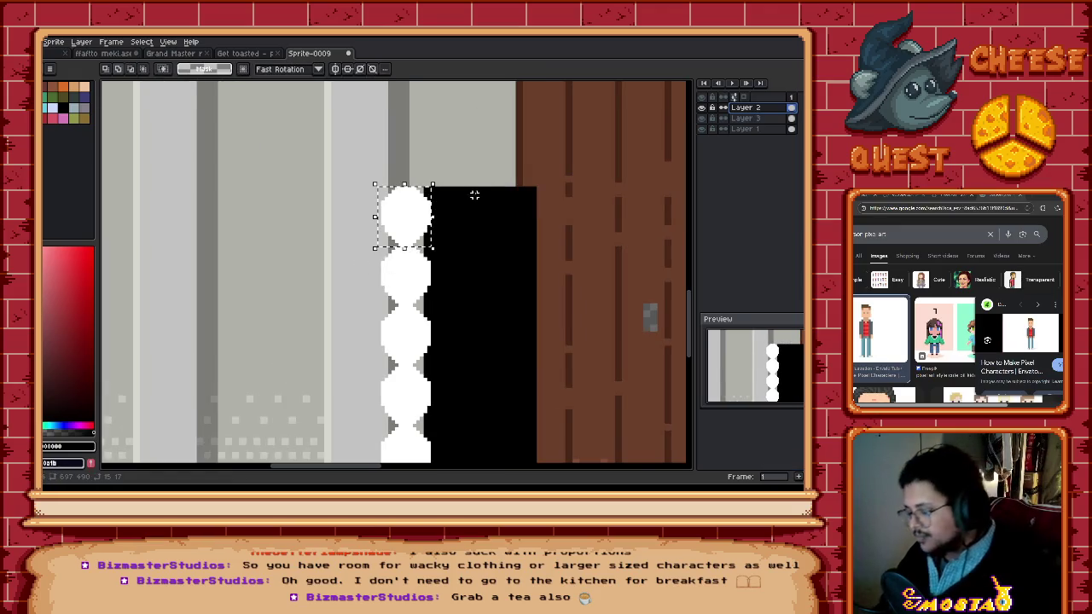
key("Return")
key("ctrl+d")
Step: Try black lines above the block with pencil and line tools, undoing each
left_click_drag(424, 178, 532, 178)
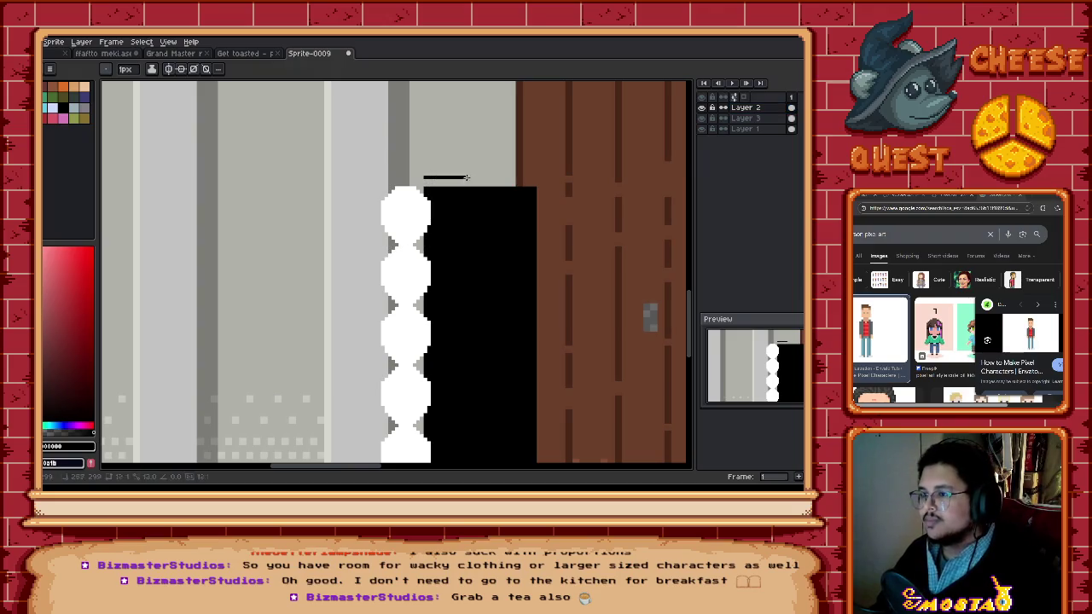
key("ctrl+z")
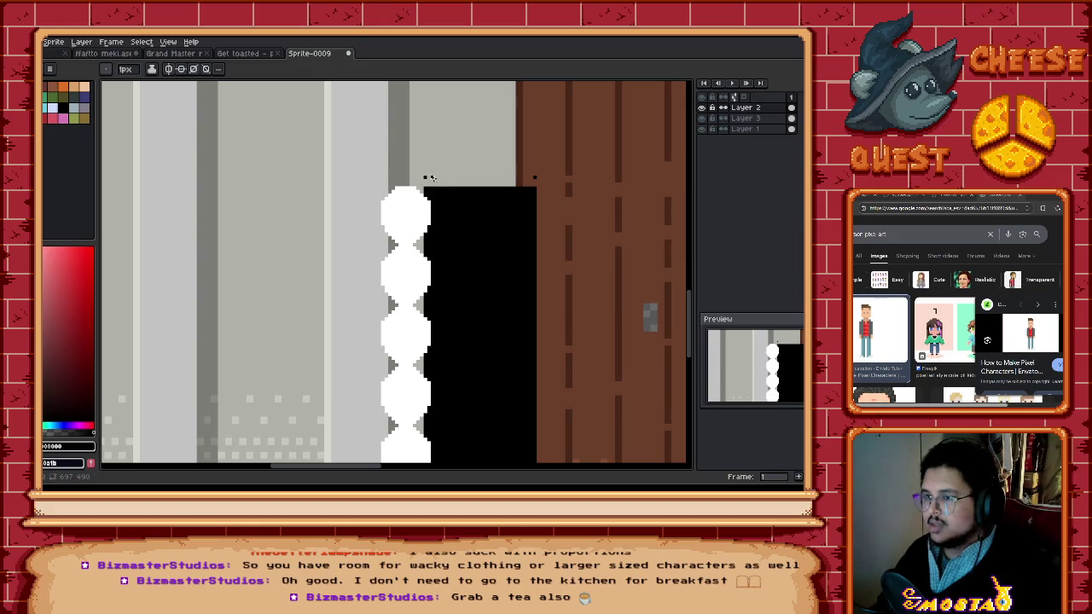
key("ctrl+z")
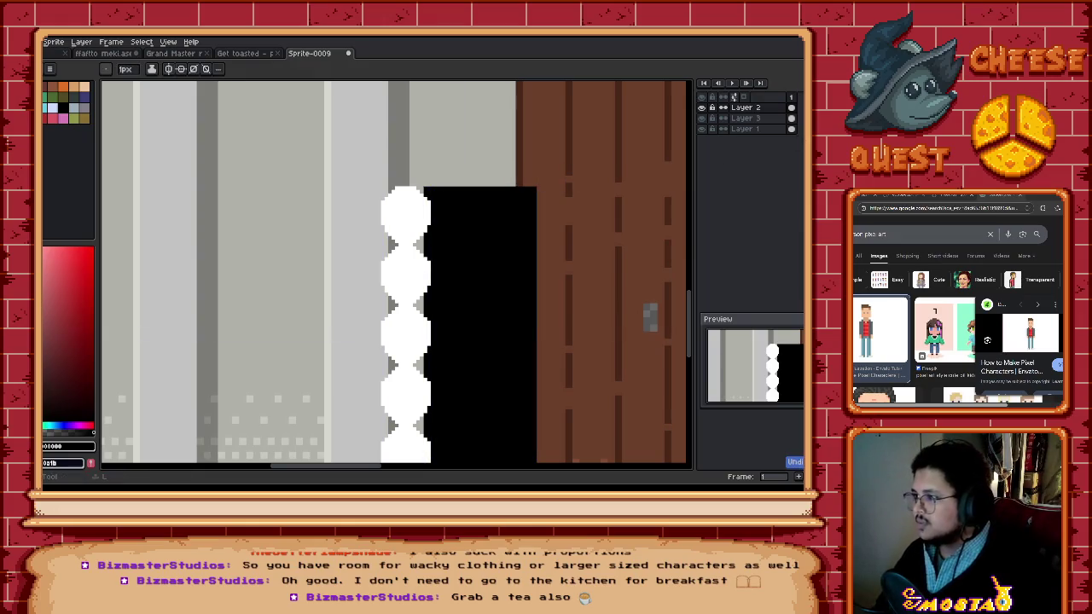
key("l")
left_click_drag(425, 181, 532, 181)
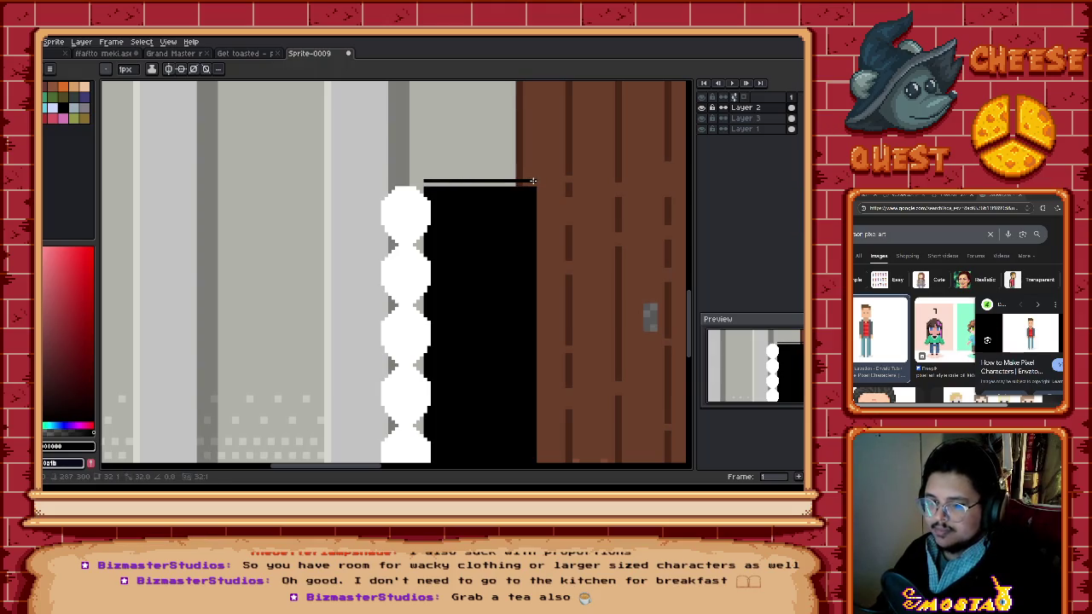
key("ctrl+z")
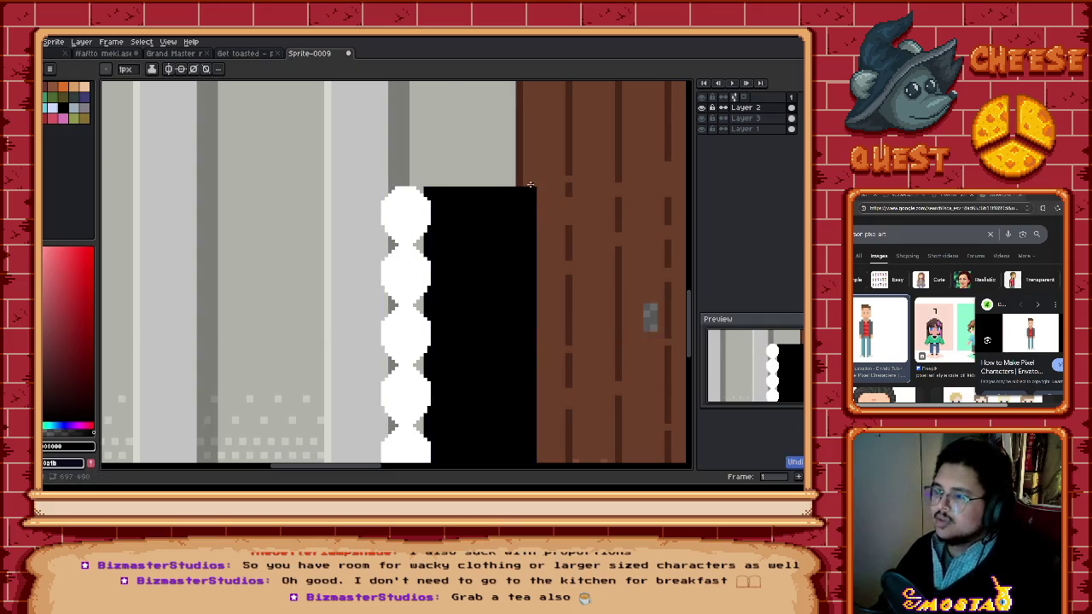
key("b")
scroll(545, 259, "down", 1)
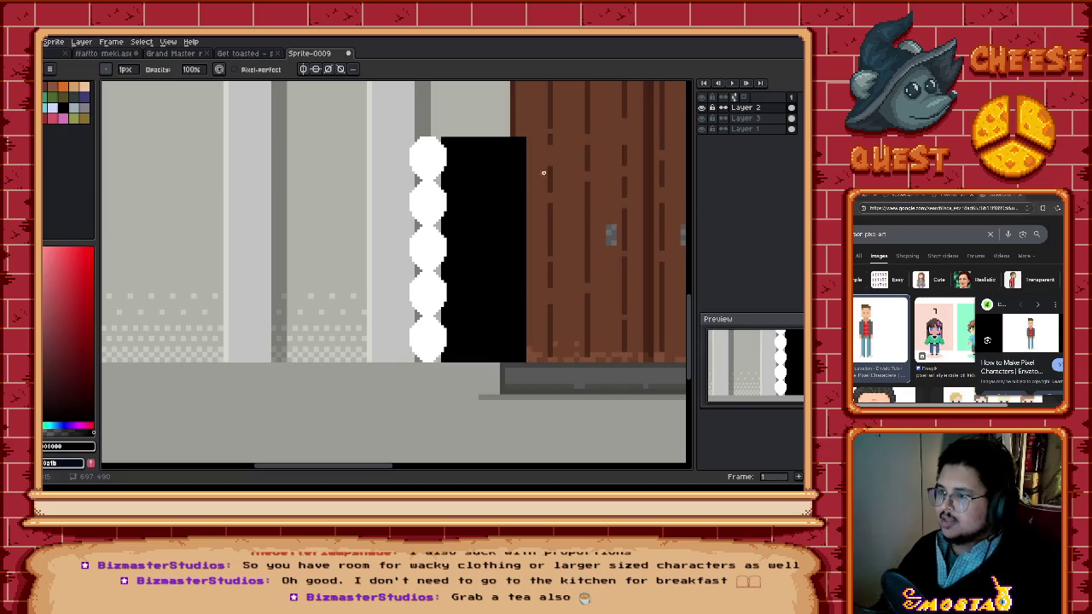
Step: On Layer 3, paint a thin brown strip down the black block's right edge
key("alt+Down")
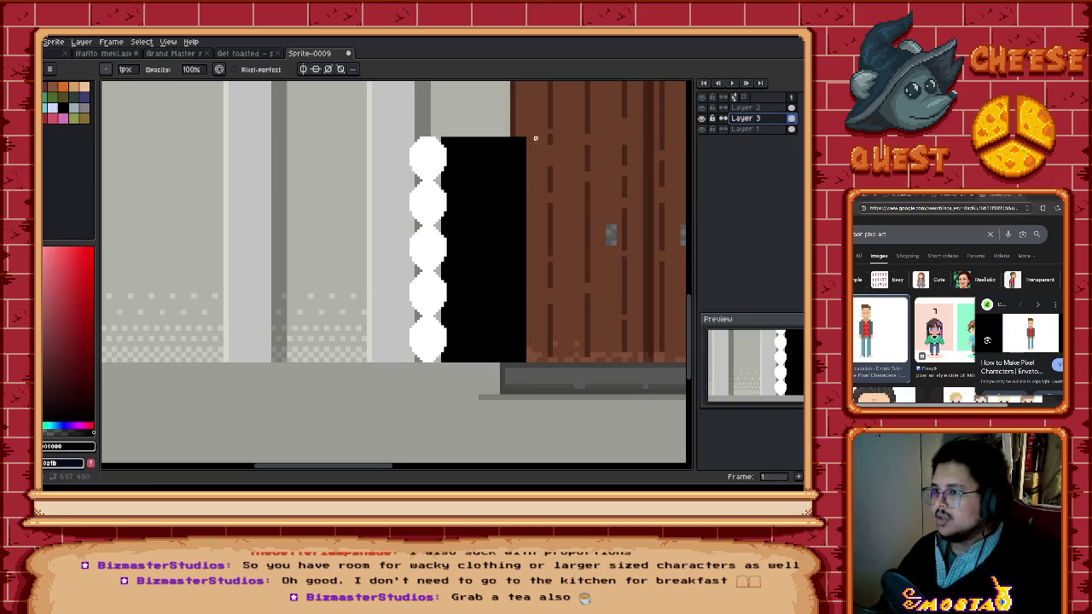
mouse_move(524, 138)
left_mouse_down()
mouse_move(525, 361)
mouse_move(522, 333)
left_mouse_up()
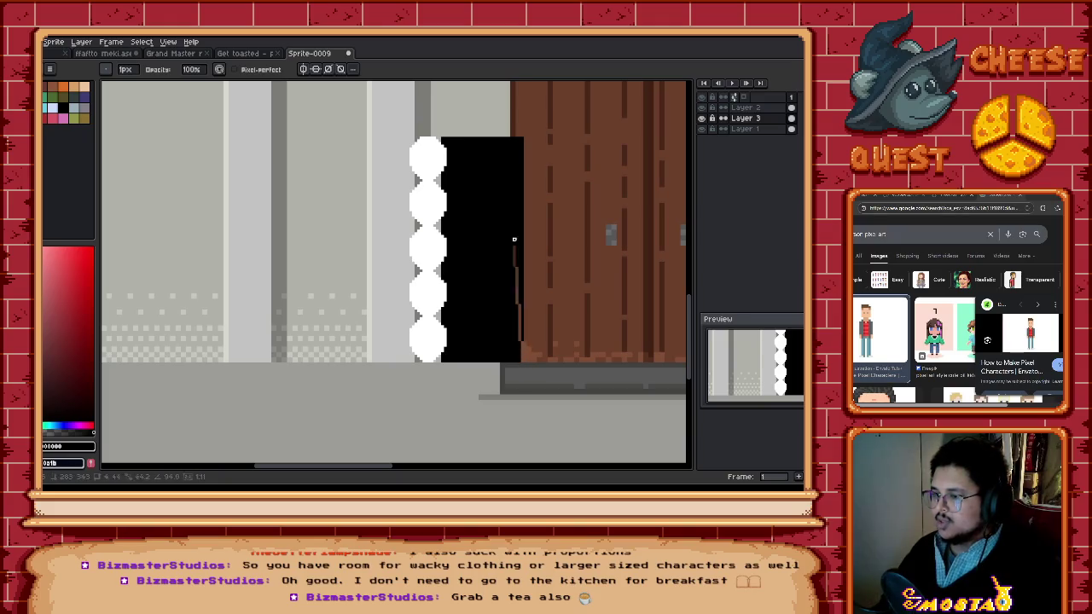
left_click(522, 137, "shift")
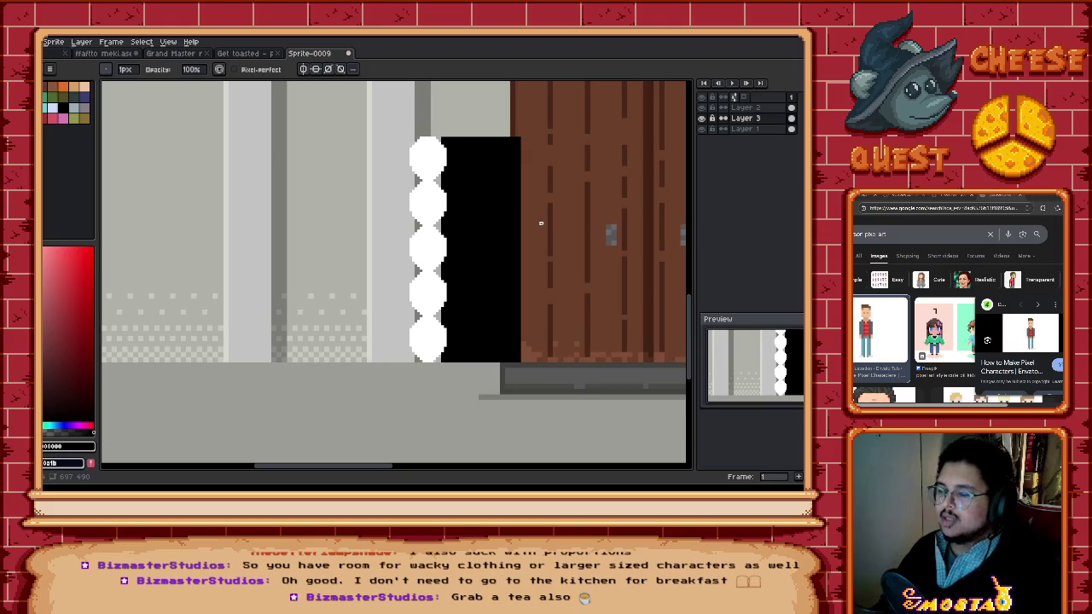
scroll(541, 222, "left", 2)
scroll(492, 236, "up", 2)
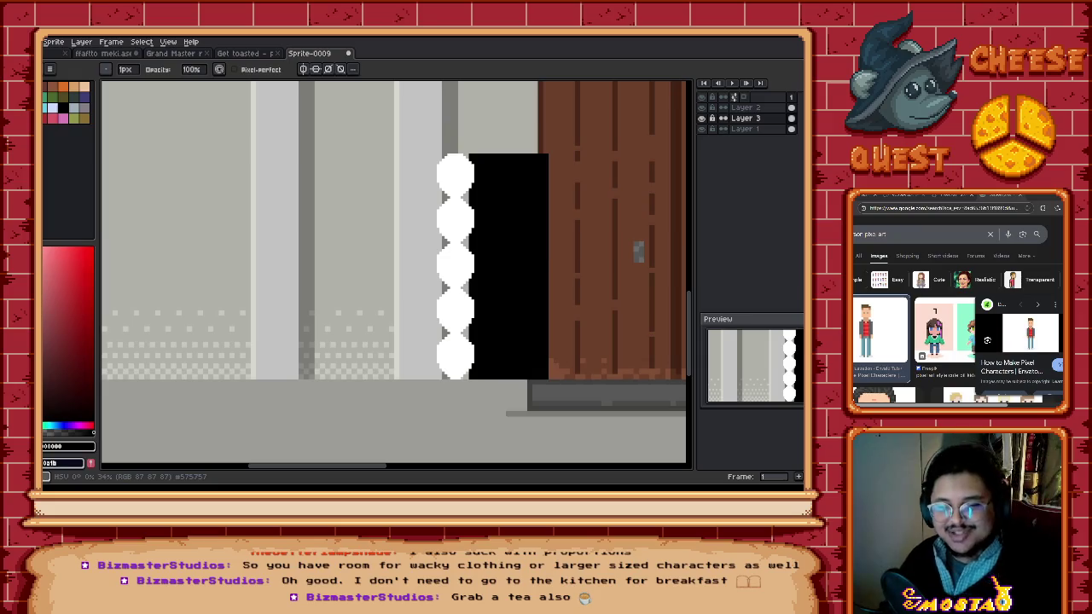
left_click_drag(467, 228, 380, 240)
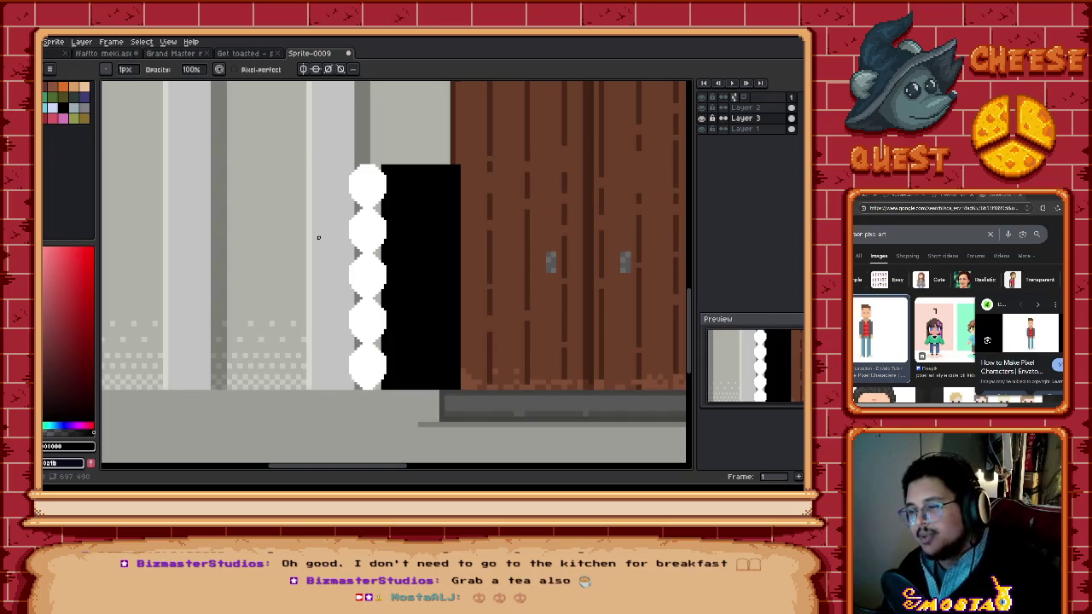
Step: Marquee-select the white column and black edge, shift it left, then undo the move
left_click_drag(271, 276, 358, 302)
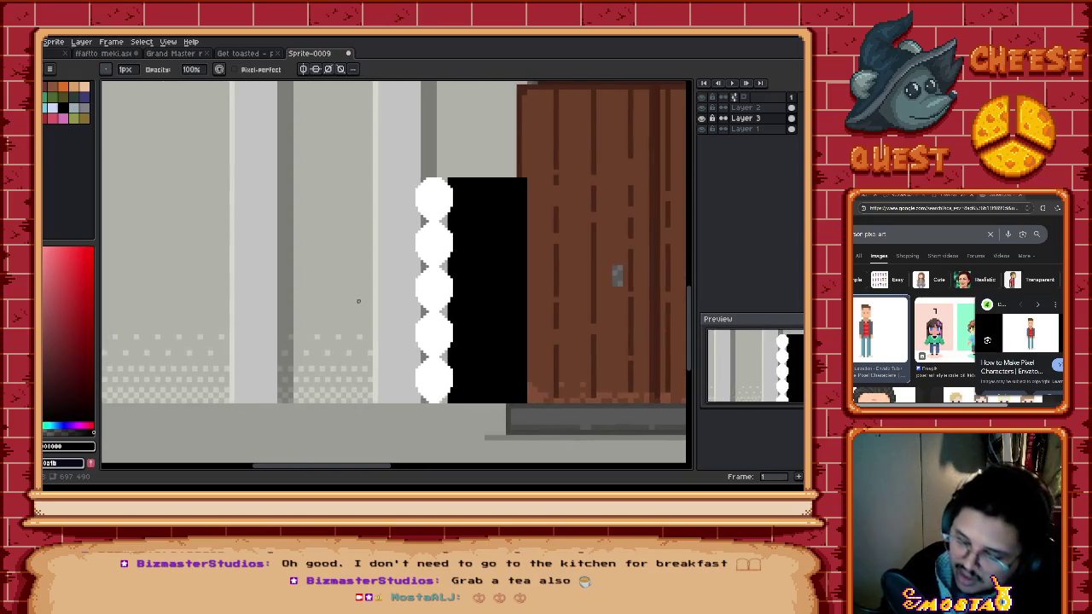
key("m")
left_click_drag(380, 150, 470, 421)
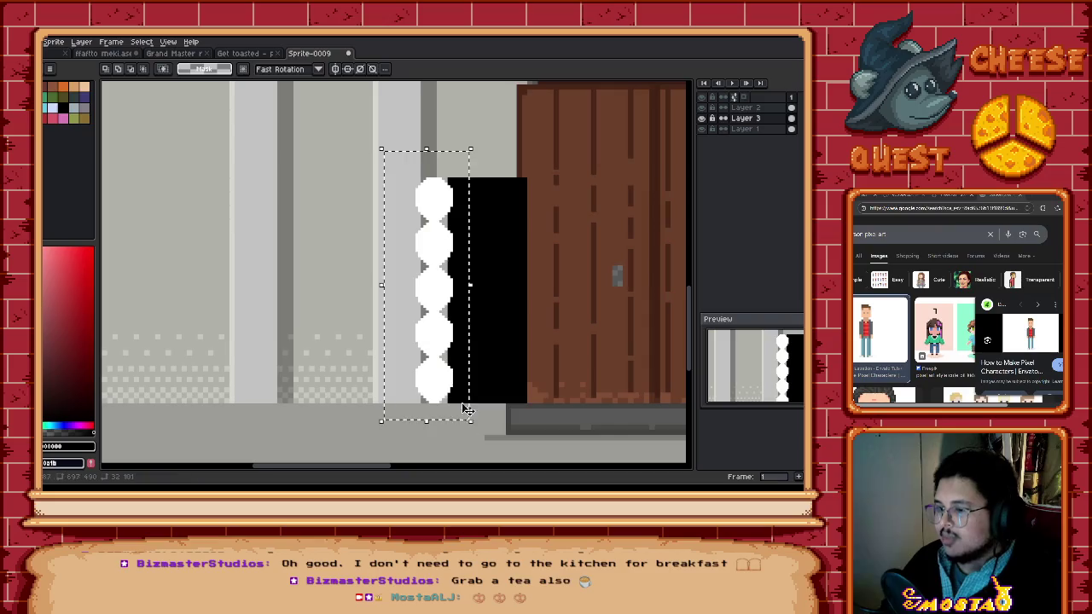
left_click_drag(455, 373, 416, 373)
key("ctrl+z")
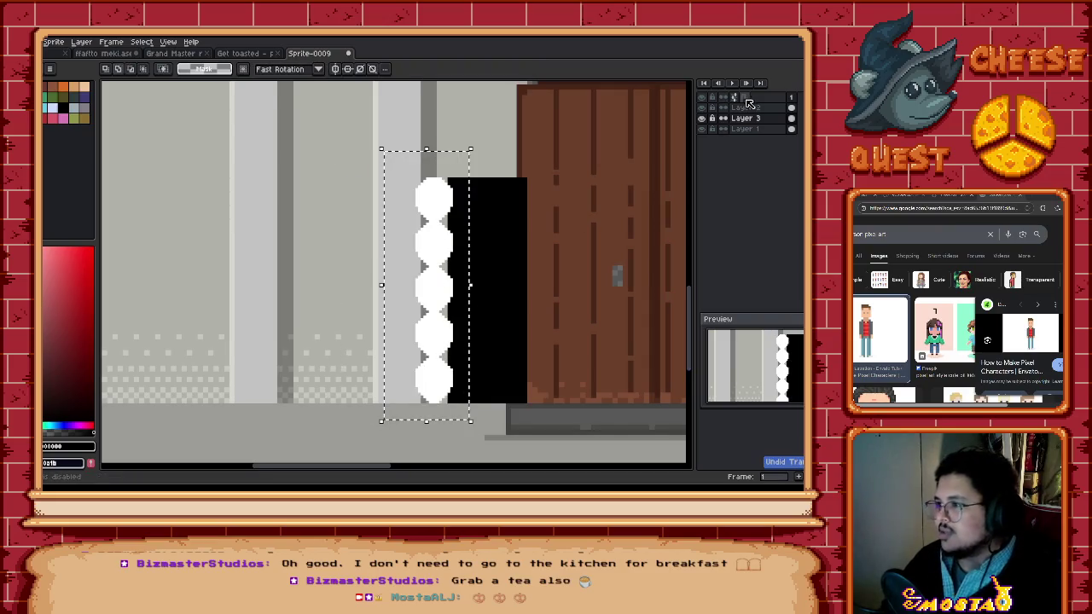
key("ctrl+z")
Step: Move the white circle column about 46 px left on Layer 2 and deselect
left_click_drag(441, 282, 390, 280)
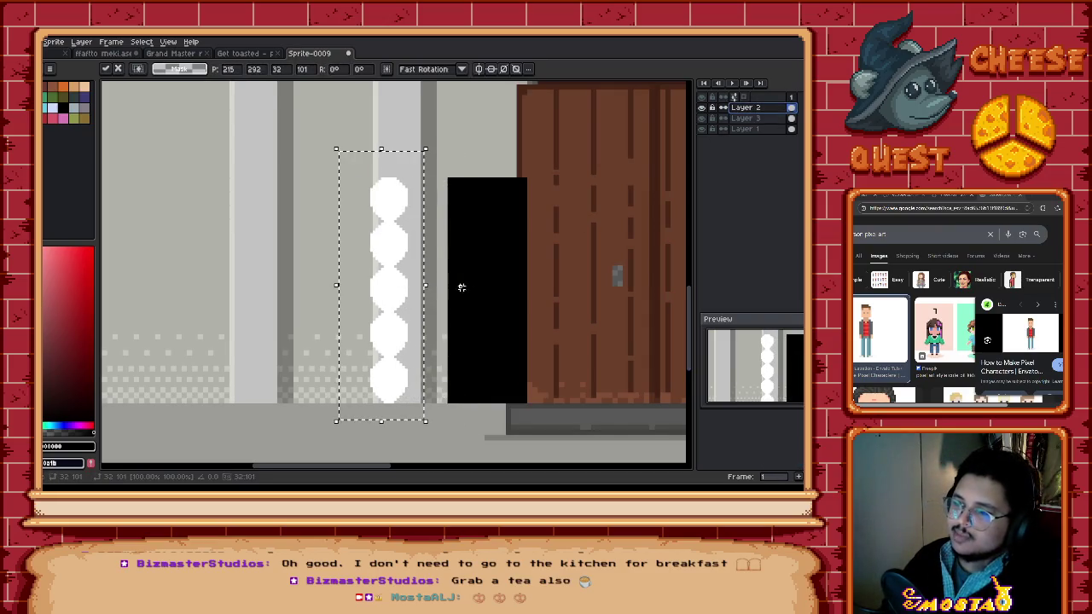
left_click_drag(458, 285, 415, 290)
key("ctrl+d")
scroll(427, 282, "right", 2)
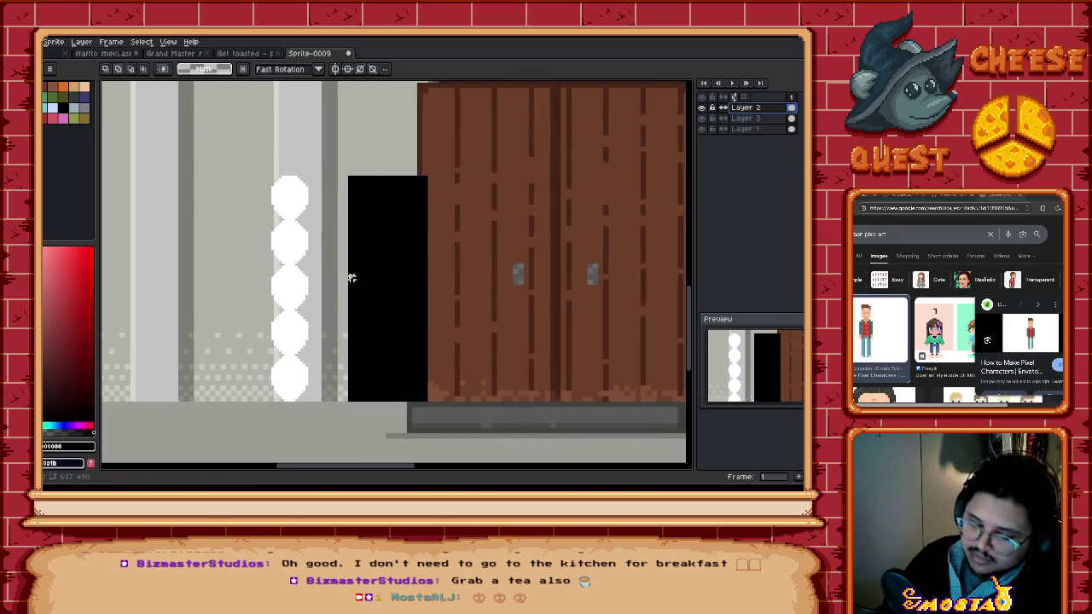
key("b")
left_click_drag(344, 298, 328, 304)
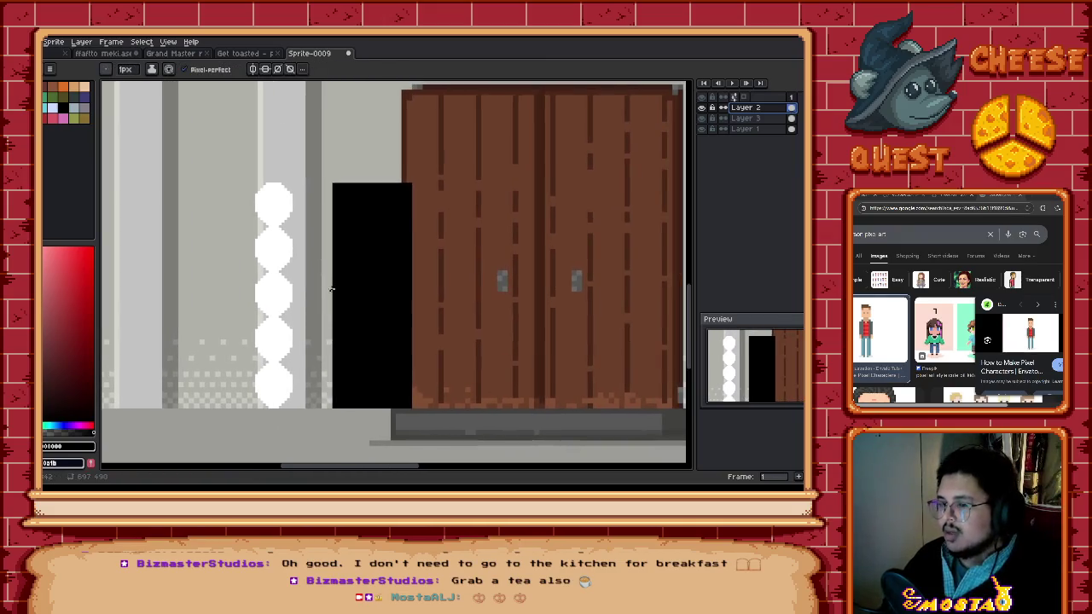
scroll(356, 194, "up", 1)
Step: Move the top white circle onto the black block, nudged two pixels right, with background hidden
left_click(744, 117)
left_click_drag(508, 176, 491, 189)
key("v")
left_click(194, 178, "ctrl")
mouse_move(194, 178)
left_mouse_down()
mouse_move(269, 261)
mouse_move(362, 236)
left_mouse_up()
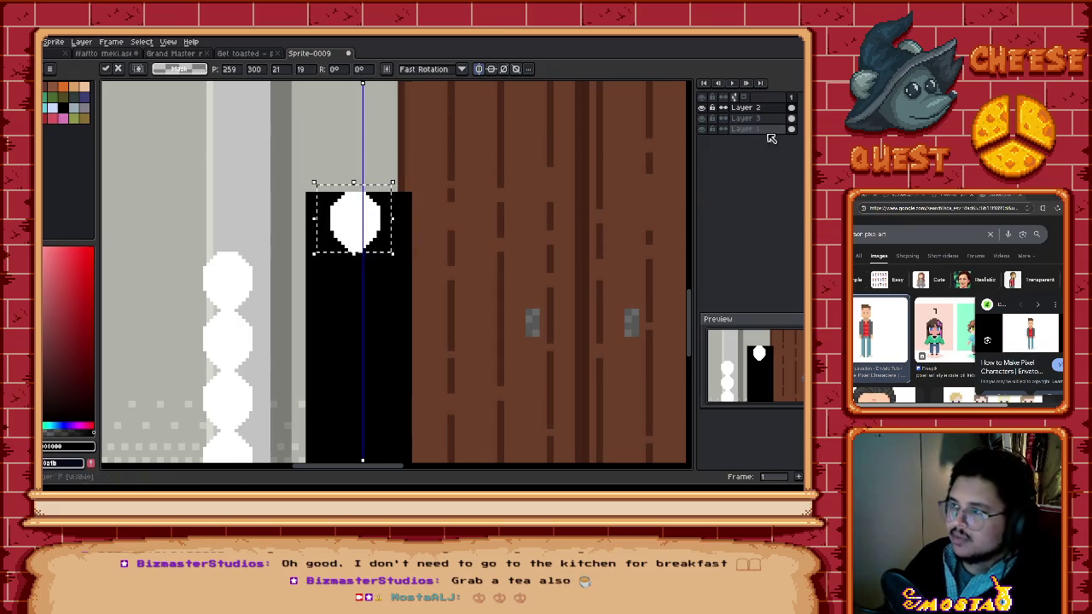
left_click(701, 129)
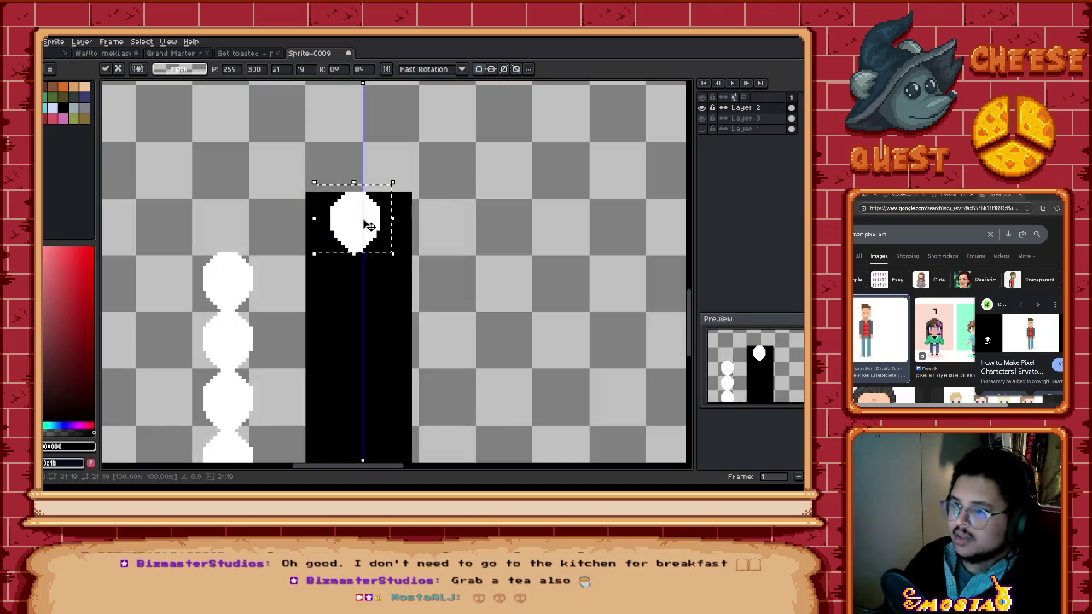
left_click_drag(368, 224, 385, 227)
key("ctrl+d")
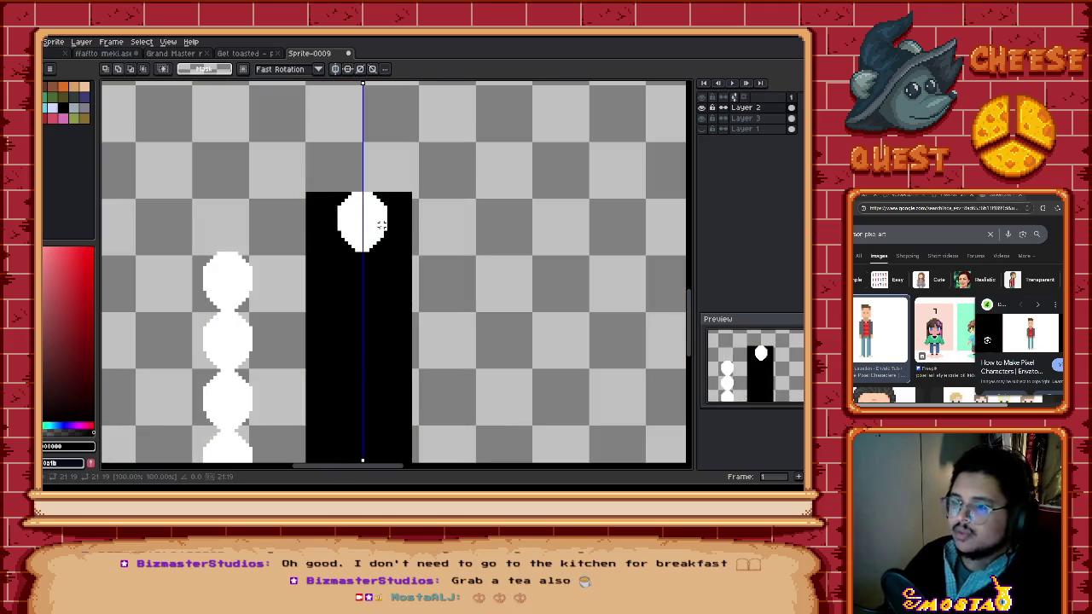
scroll(418, 179, "down", 3)
scroll(418, 179, "down", 2)
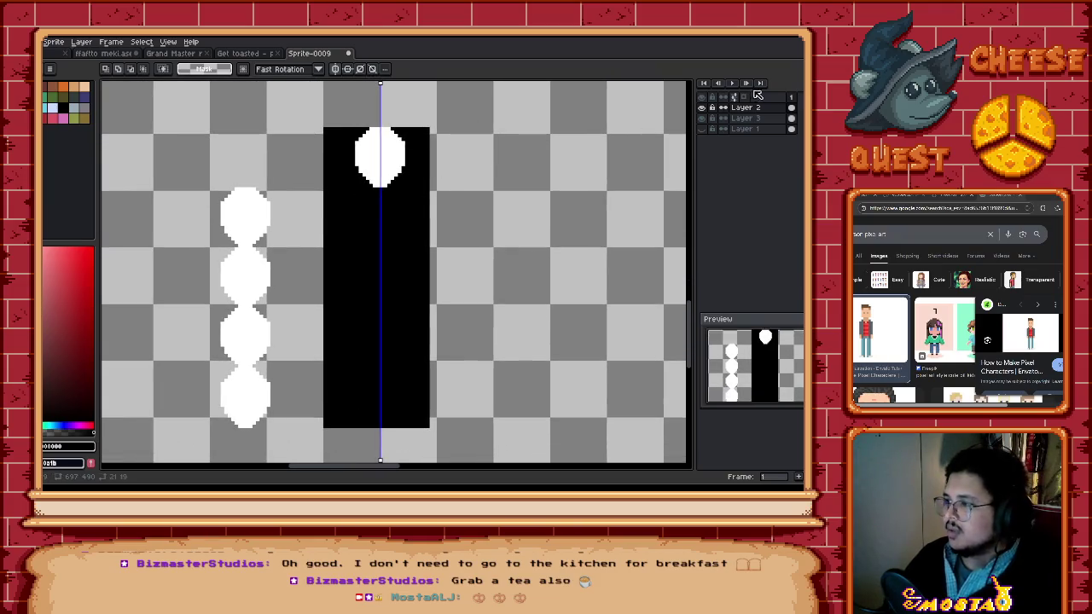
Step: Shift the black block on Layer 3 and the white shapes on Layer 2 down about 8 px
left_click(746, 118)
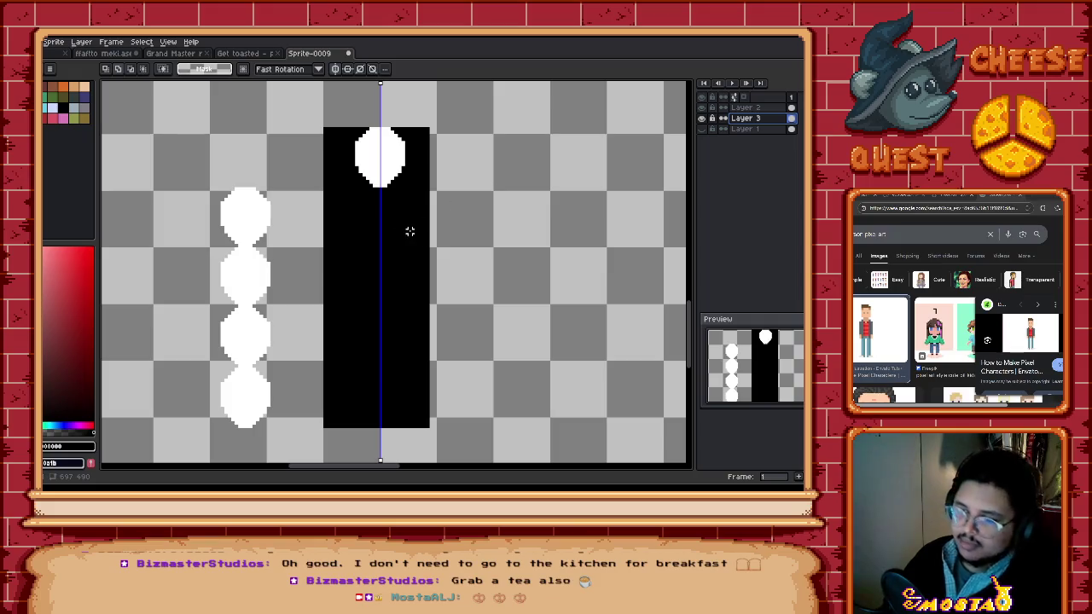
key("v")
left_click_drag(410, 232, 410, 244)
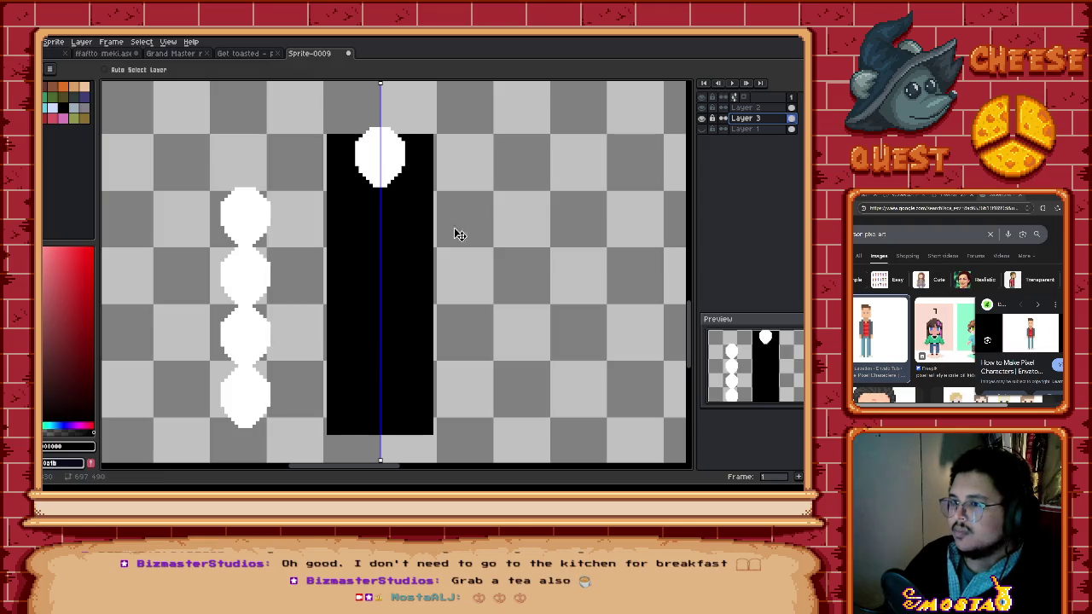
left_click(764, 109)
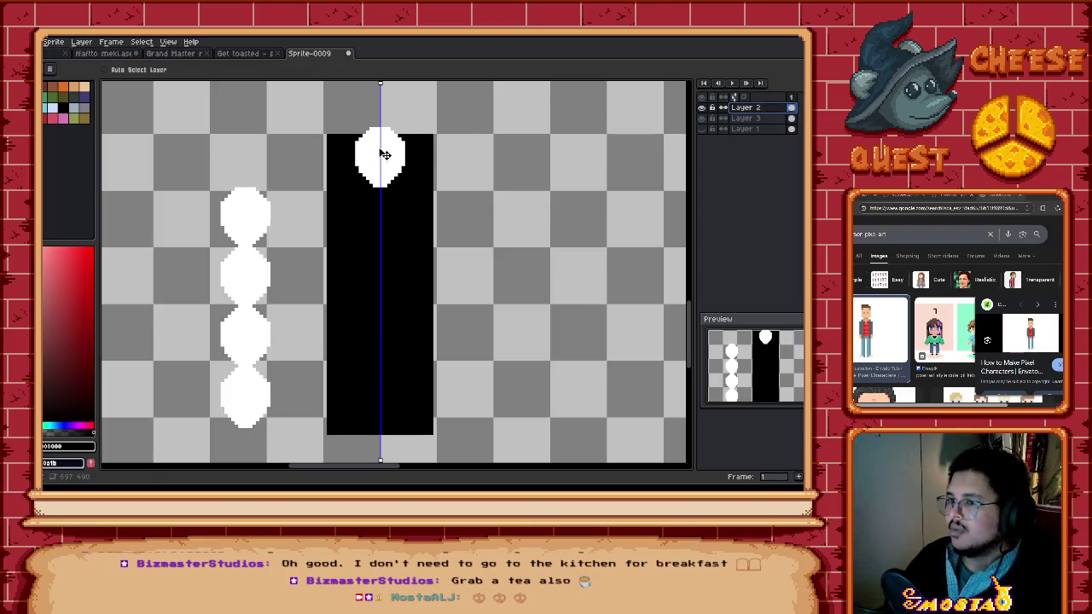
left_click_drag(391, 154, 392, 163)
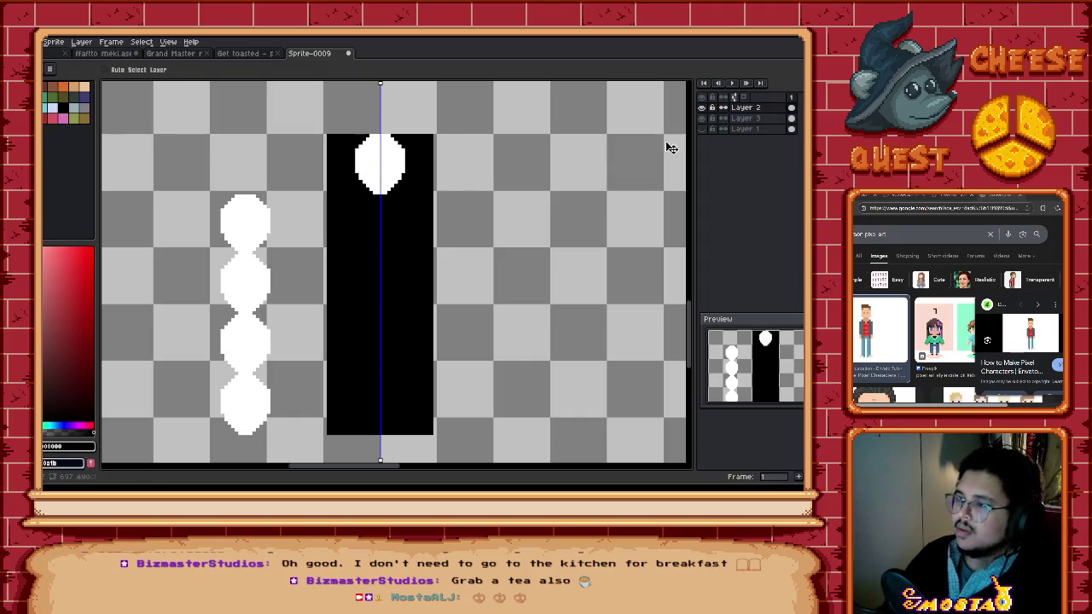
Step: Recentre and zoom the view on the figure's head with the Pencil selected
left_click_drag(468, 177, 497, 168)
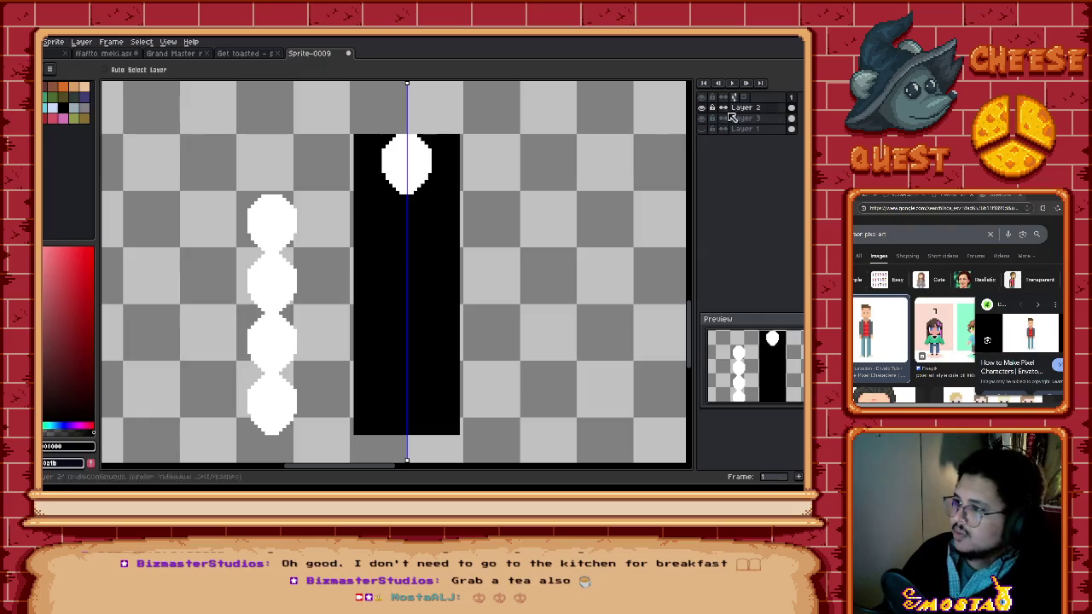
left_click_drag(506, 131, 525, 107)
key("b")
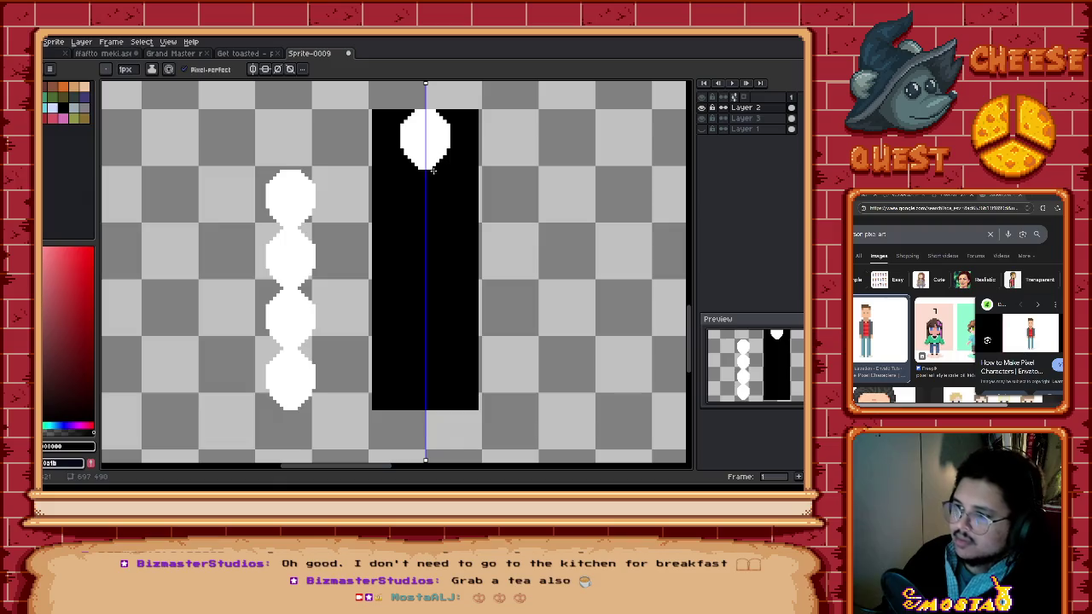
scroll(429, 174, "up", 1)
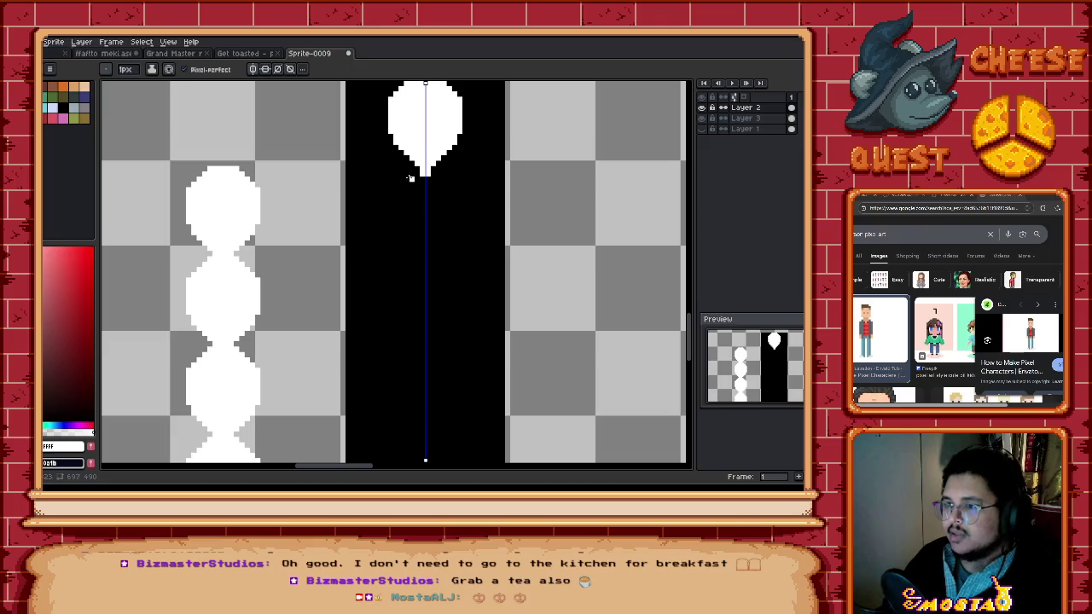
Step: Draw the mirrored shoulder line and tapering torso below the head
mouse_move(374, 179)
left_mouse_down()
mouse_move(370, 215)
mouse_move(421, 365)
left_mouse_up()
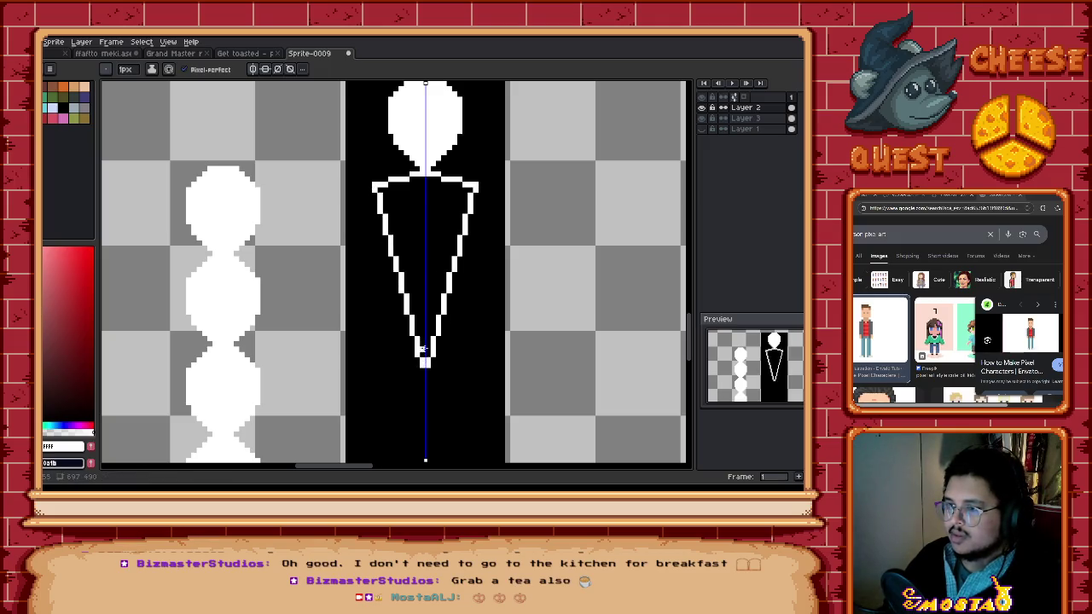
scroll(397, 249, "down", 2)
scroll(398, 287, "up", 1)
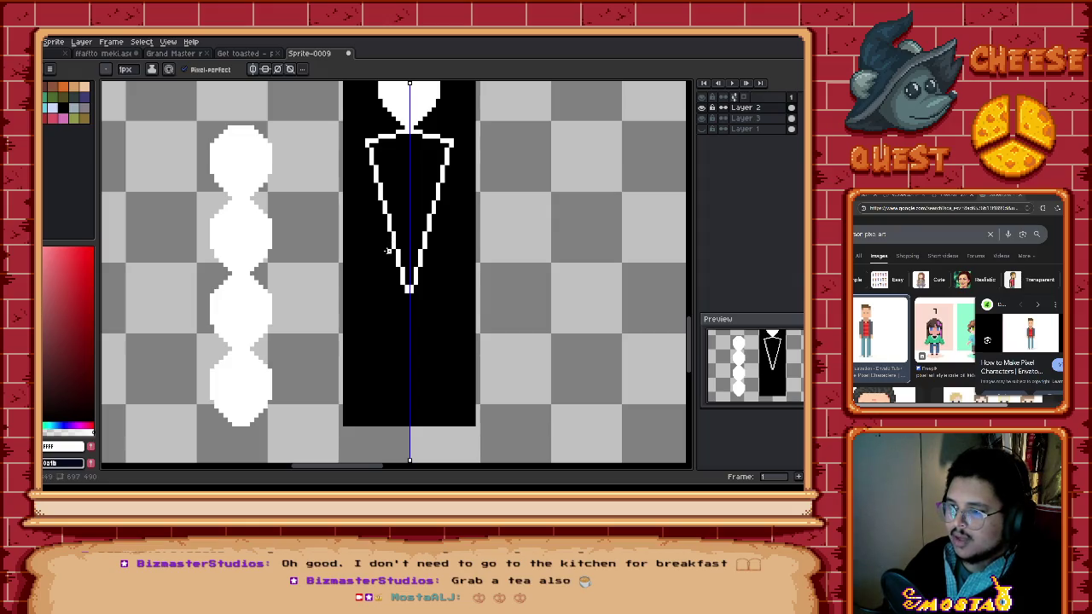
scroll(441, 260, "down", 1)
scroll(390, 251, "up", 2)
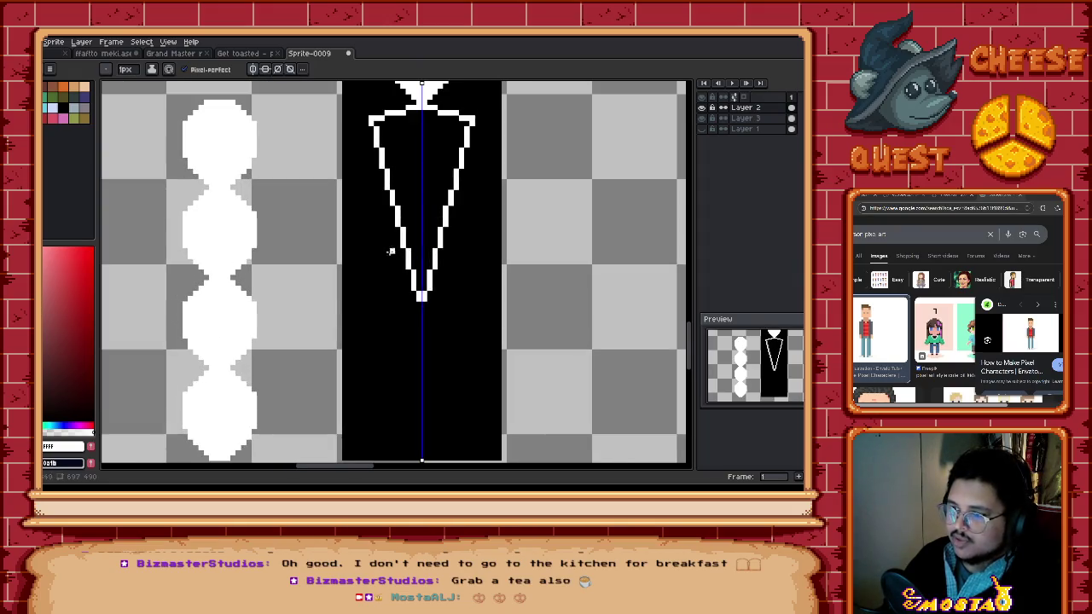
Step: Draw the mirrored legs below the torso
mouse_move(397, 249)
left_mouse_down()
mouse_move(380, 341)
mouse_move(397, 461)
mouse_move(406, 273)
mouse_move(416, 294)
left_mouse_up()
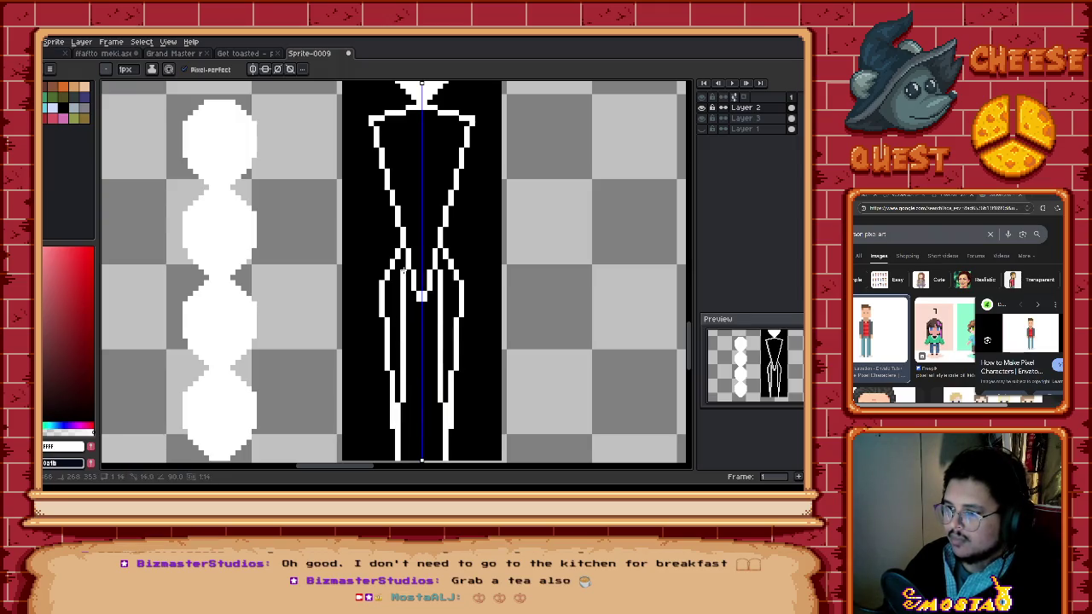
scroll(403, 271, "down", 1)
scroll(397, 275, "down", 2)
scroll(386, 280, "up", 2)
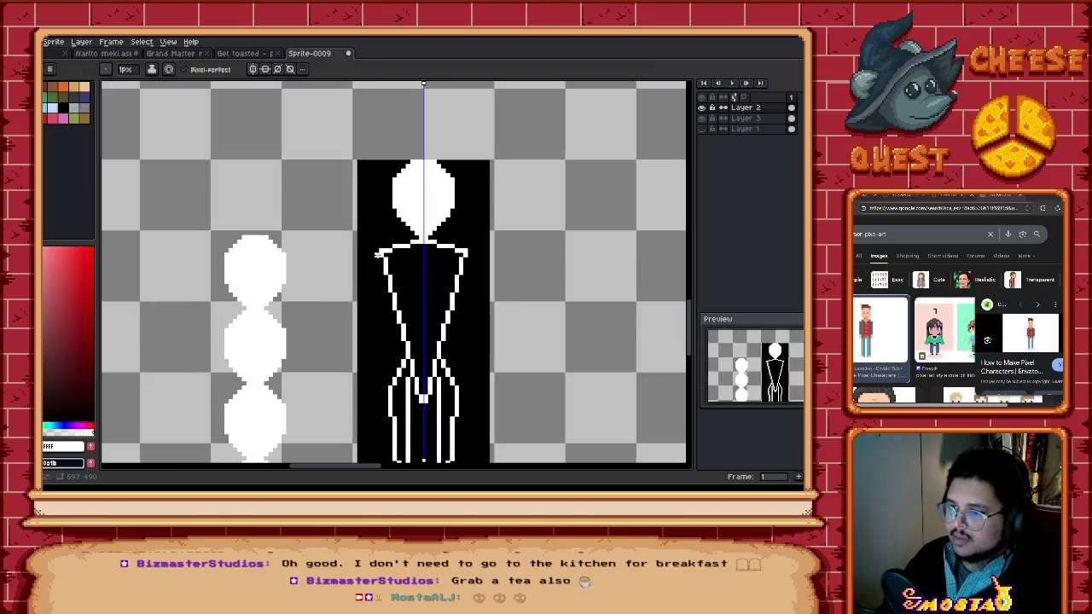
Step: Draw mirrored outer arm outlines and extra strokes on the lower torso and legs
mouse_move(368, 291)
left_mouse_down()
mouse_move(364, 399)
mouse_move(382, 300)
left_mouse_up()
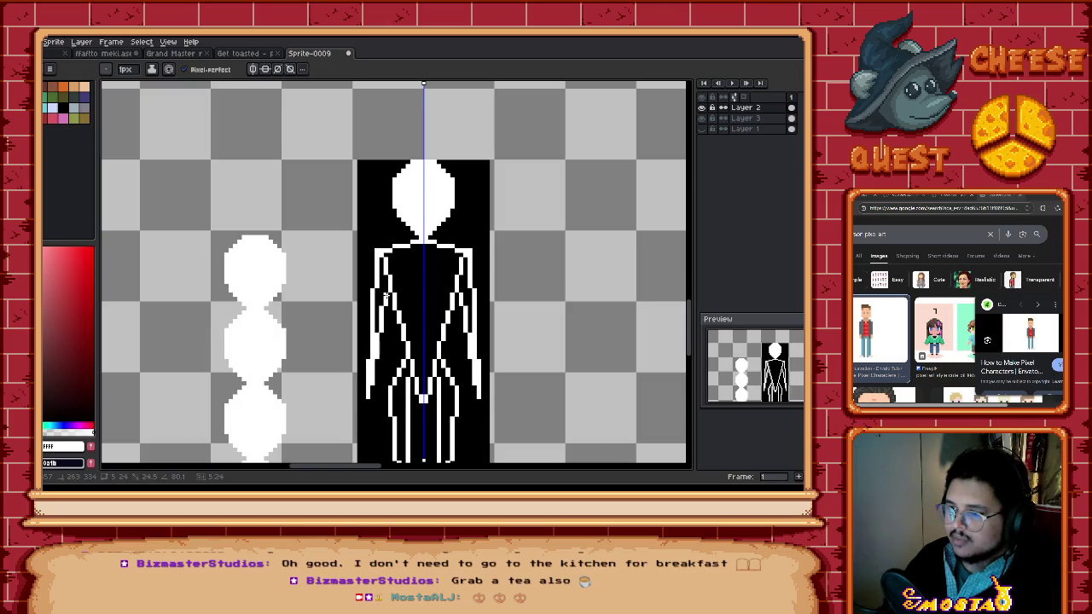
scroll(470, 347, "down", 1)
left_click_drag(470, 349, 464, 308)
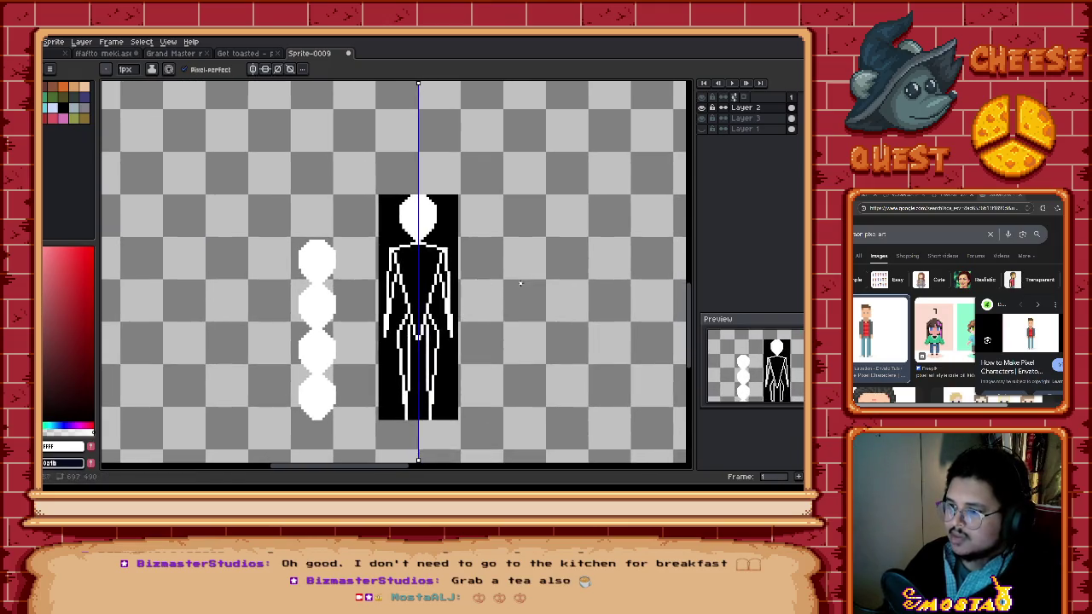
scroll(442, 326, "up", 1)
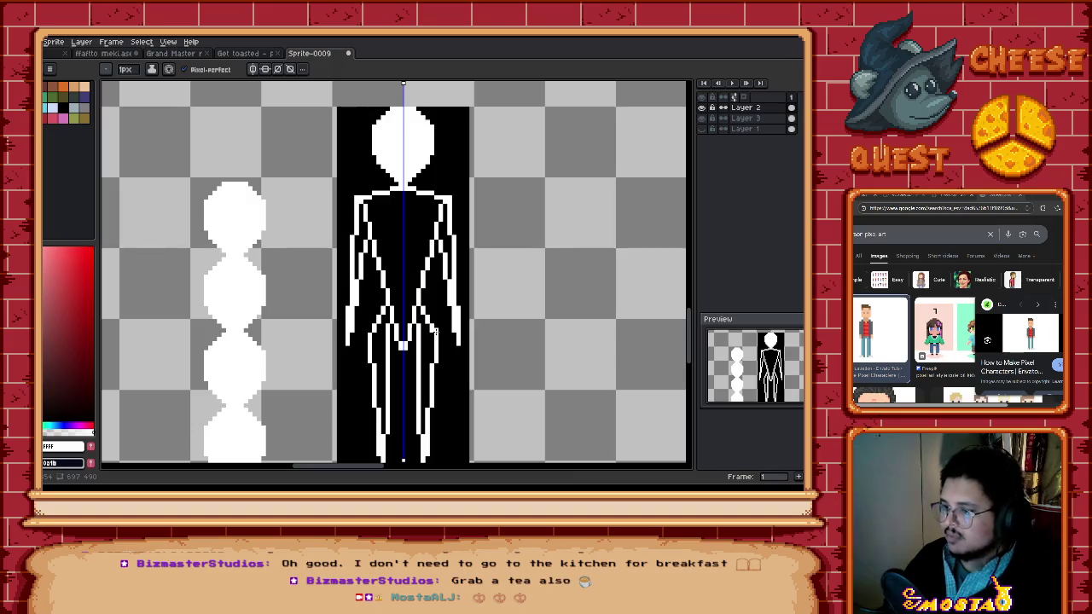
left_click_drag(435, 329, 429, 269)
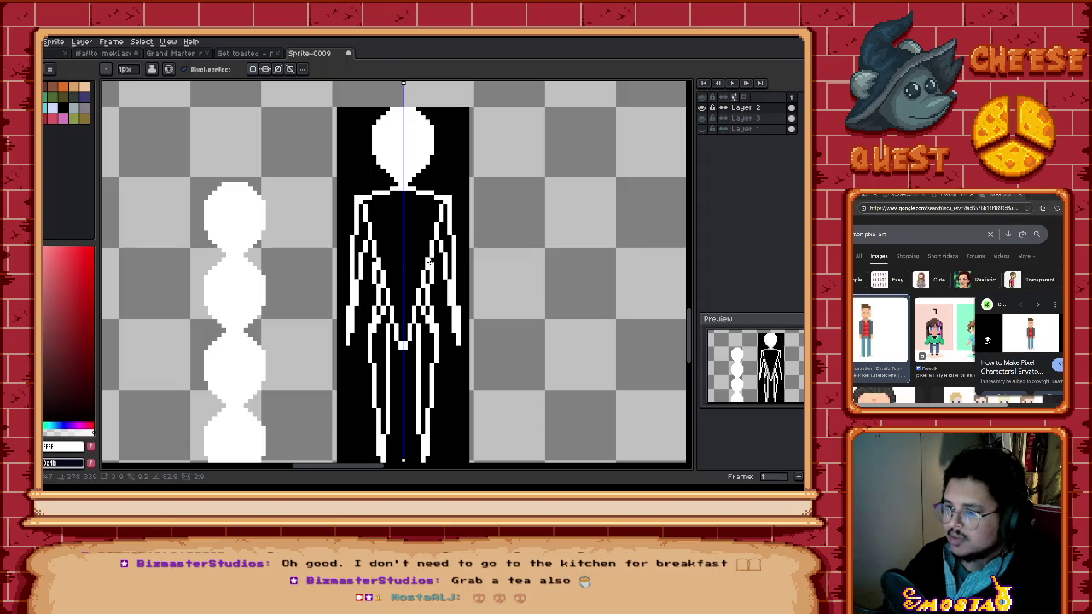
Step: Erase stray white pixels on the torso, hips and crotch area
key("e")
left_click_drag(420, 310, 418, 271)
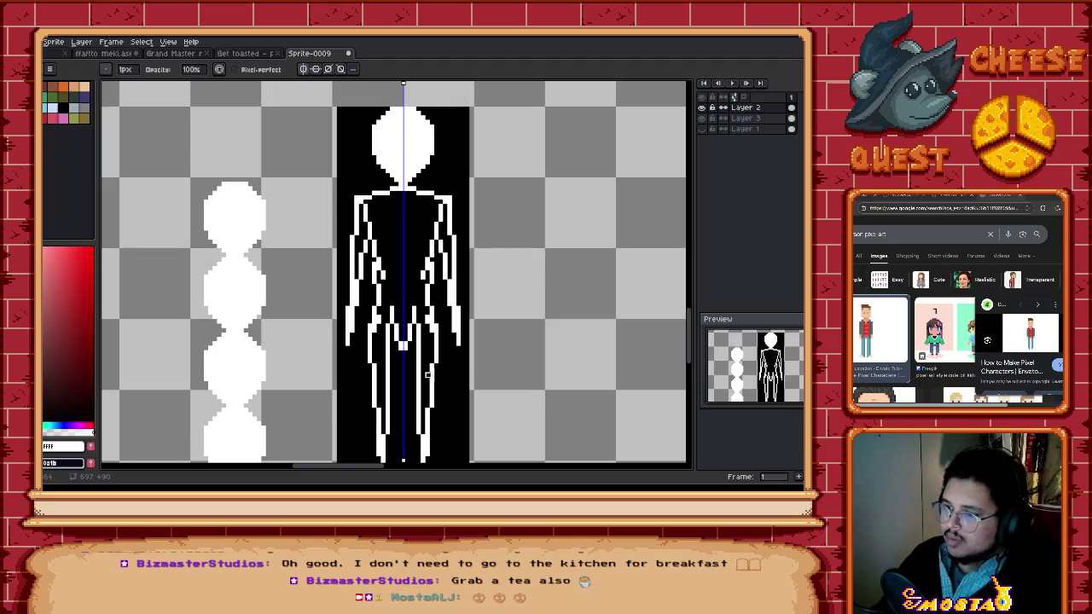
left_click(403, 343)
mouse_move(396, 339)
left_mouse_down()
mouse_move(404, 322)
mouse_move(390, 377)
left_mouse_up()
key("b")
key("ctrl+z")
key("e")
left_click_drag(390, 322, 391, 345)
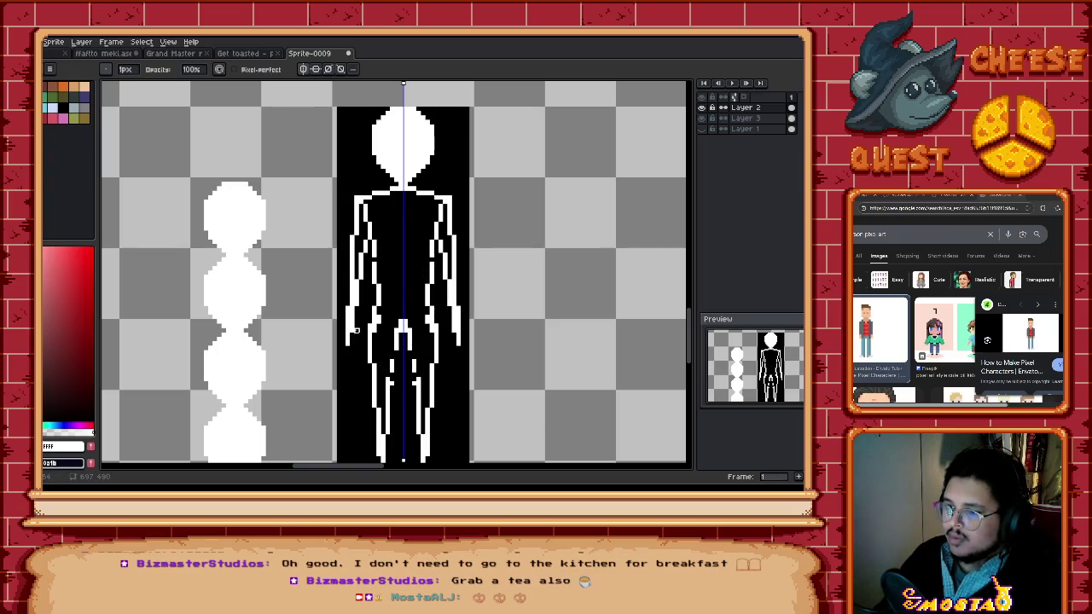
key("b")
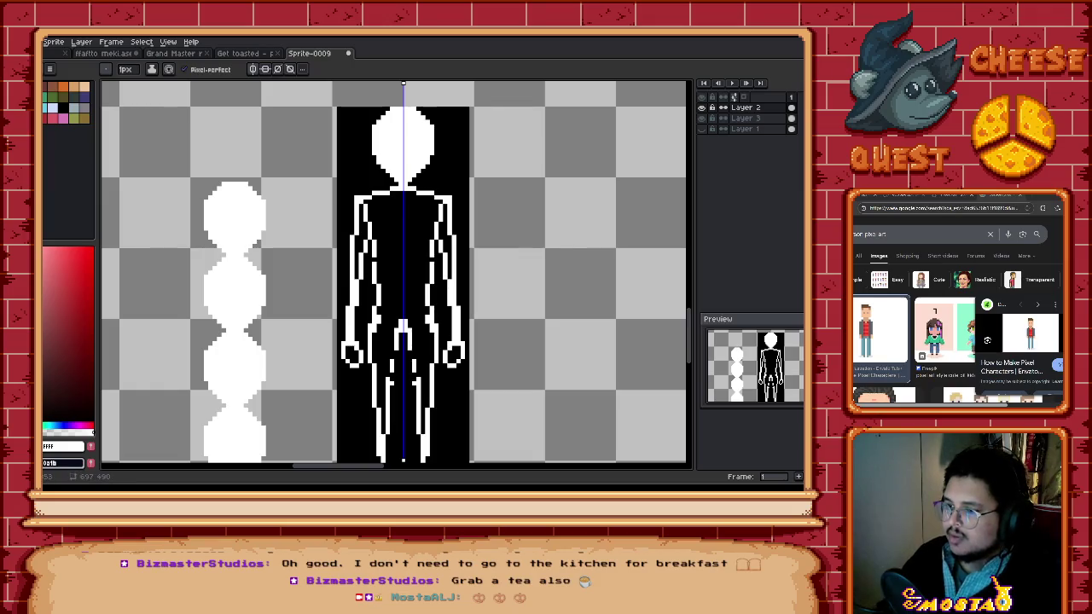
scroll(410, 382, "down", 1)
scroll(410, 381, "down", 1)
scroll(411, 381, "up", 4)
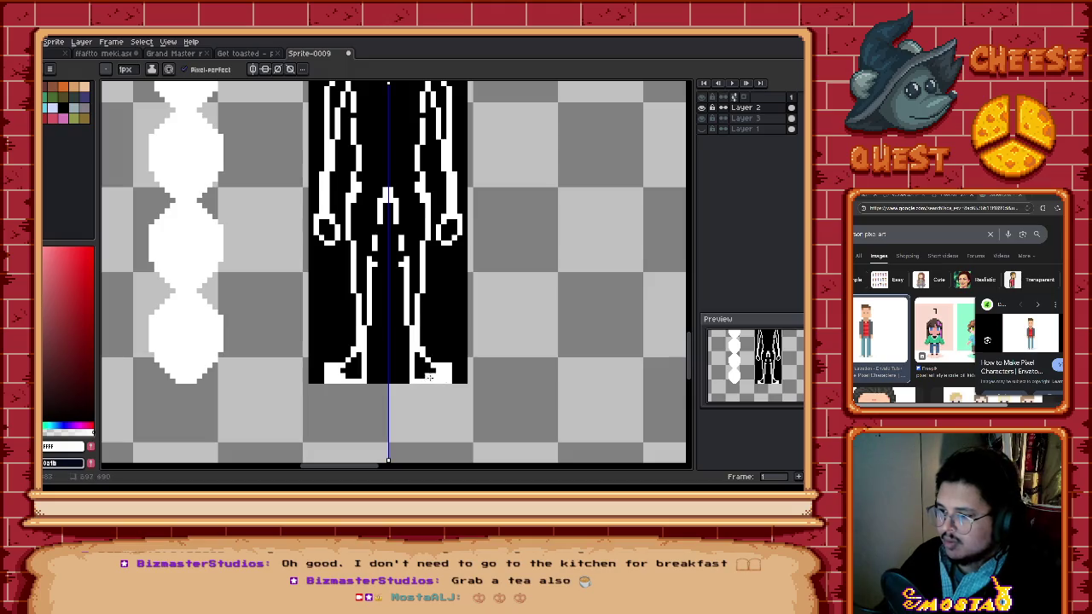
Step: Hide the black block layer and show the embassy background behind the figure
scroll(452, 354, "down", 2)
scroll(456, 345, "up", 2)
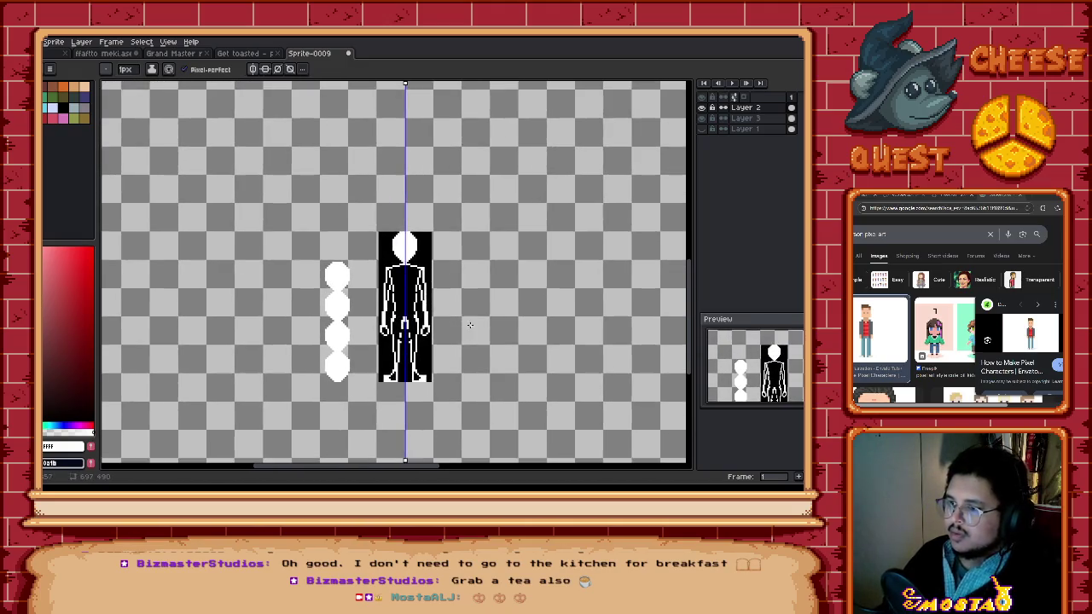
left_click(701, 118)
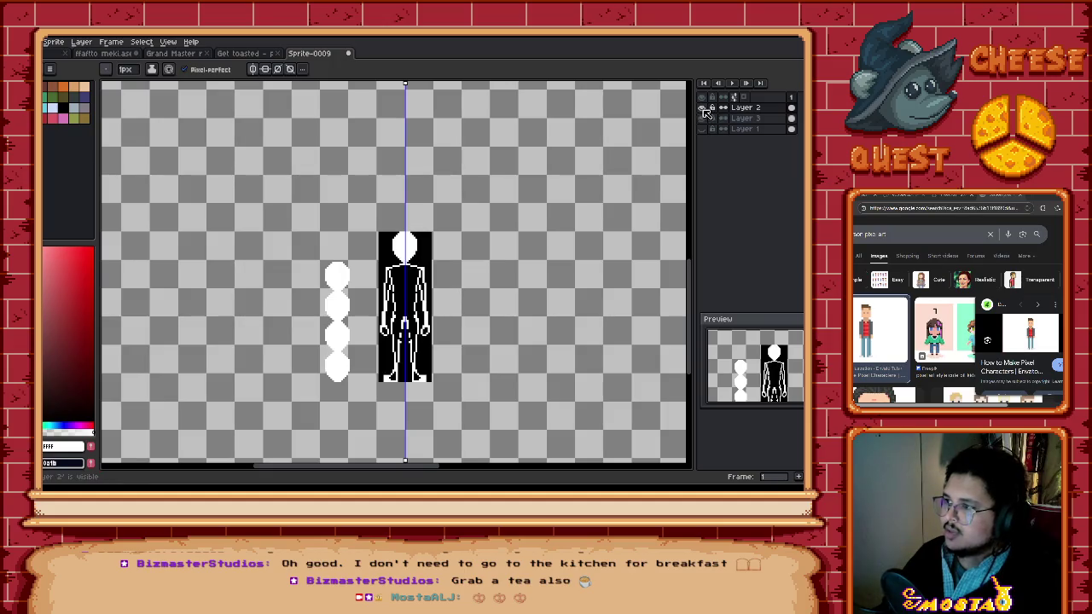
left_click(701, 129)
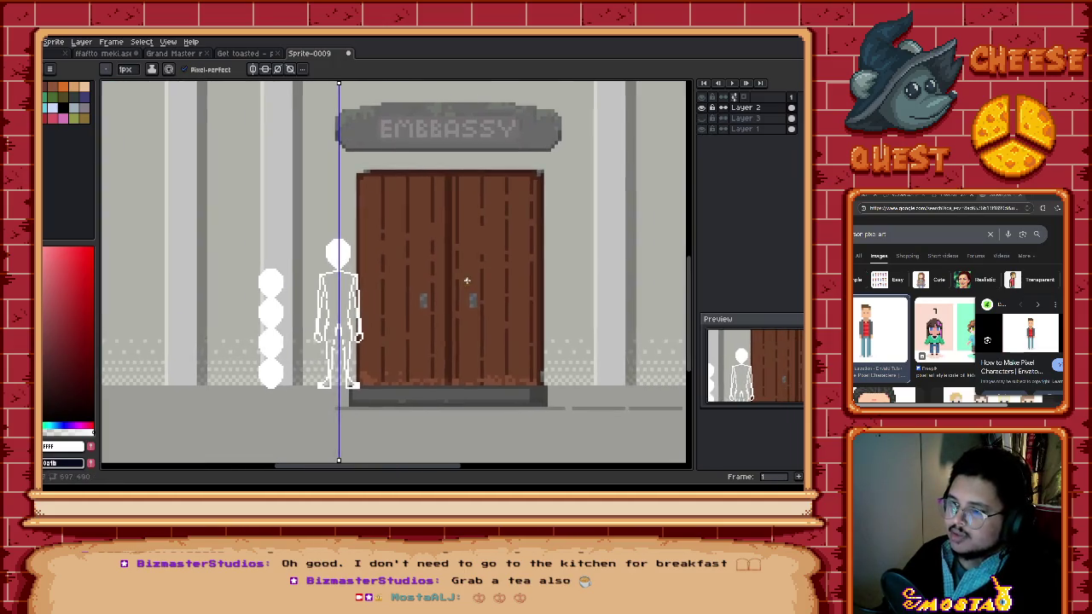
scroll(474, 295, "down", 1)
scroll(460, 298, "right", 1)
scroll(455, 313, "down", 1)
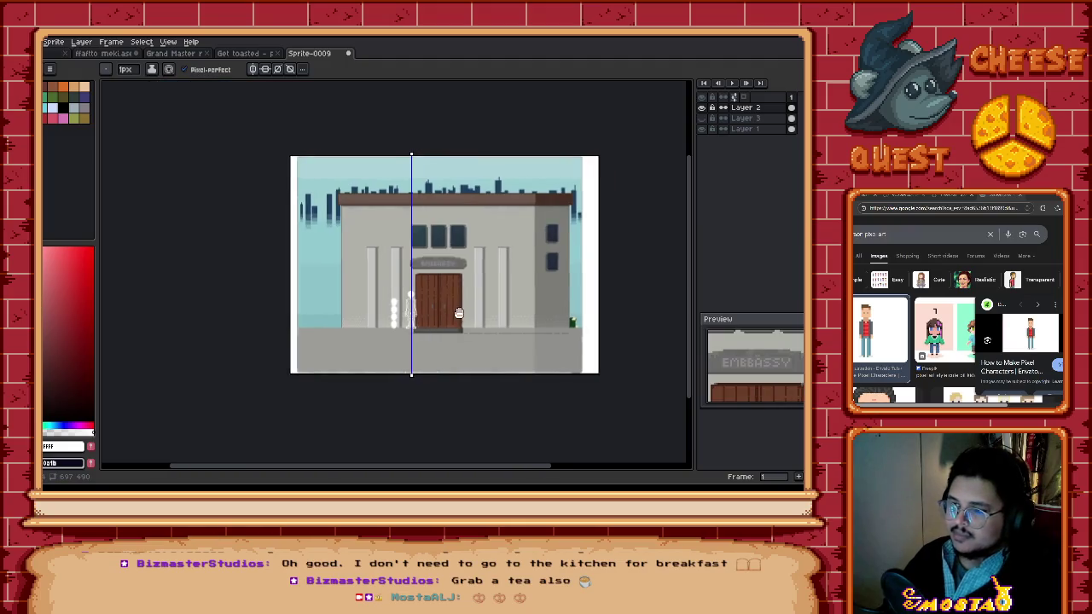
scroll(434, 313, "up", 1)
Step: Turn off symmetry and zoom around to inspect the figure's legs, feet and hips
left_click(253, 69)
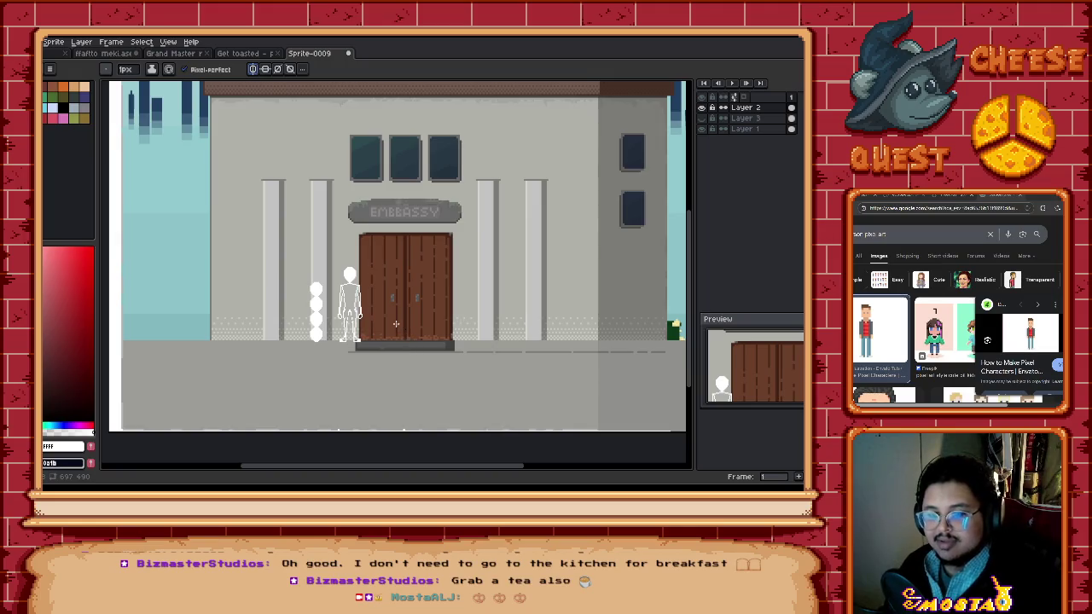
scroll(379, 304, "up", 1)
scroll(378, 256, "up", 1)
scroll(378, 247, "up", 1)
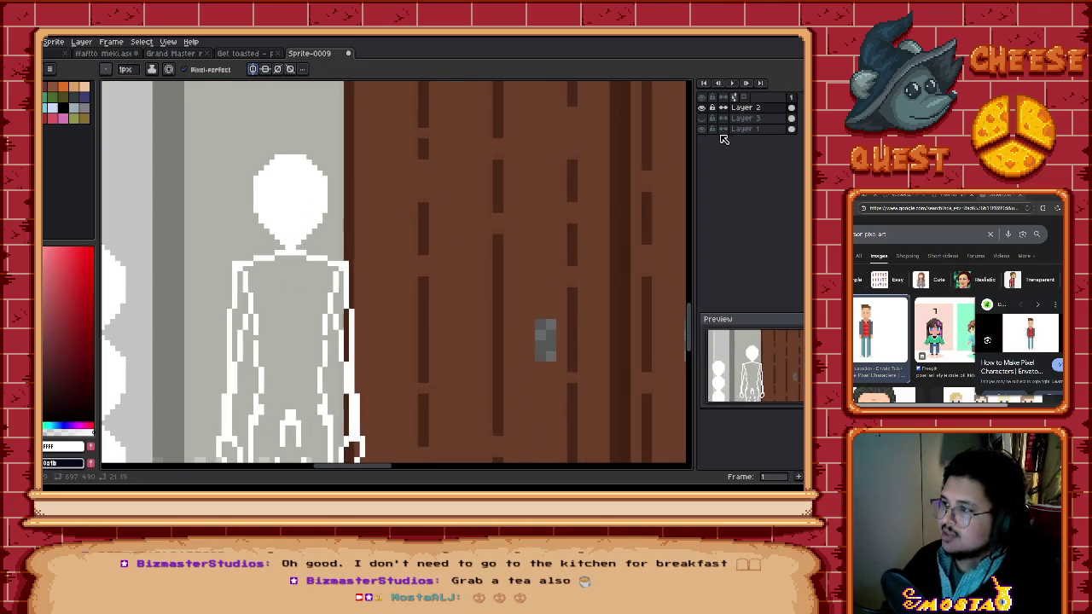
scroll(334, 270, "up", 1)
scroll(349, 256, "up", 1)
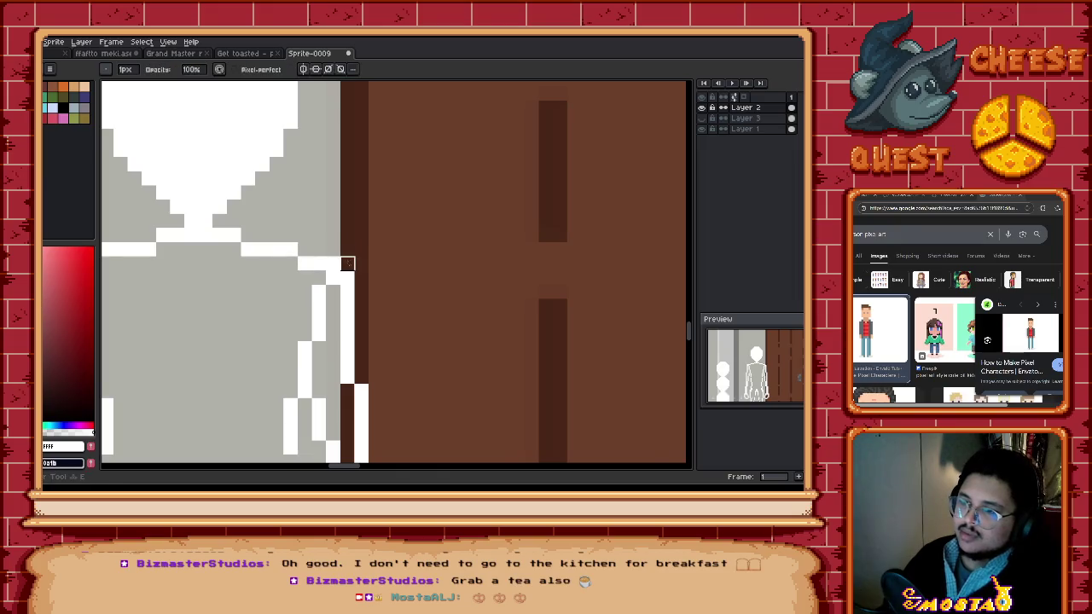
scroll(347, 264, "down", 1)
scroll(245, 249, "down", 2)
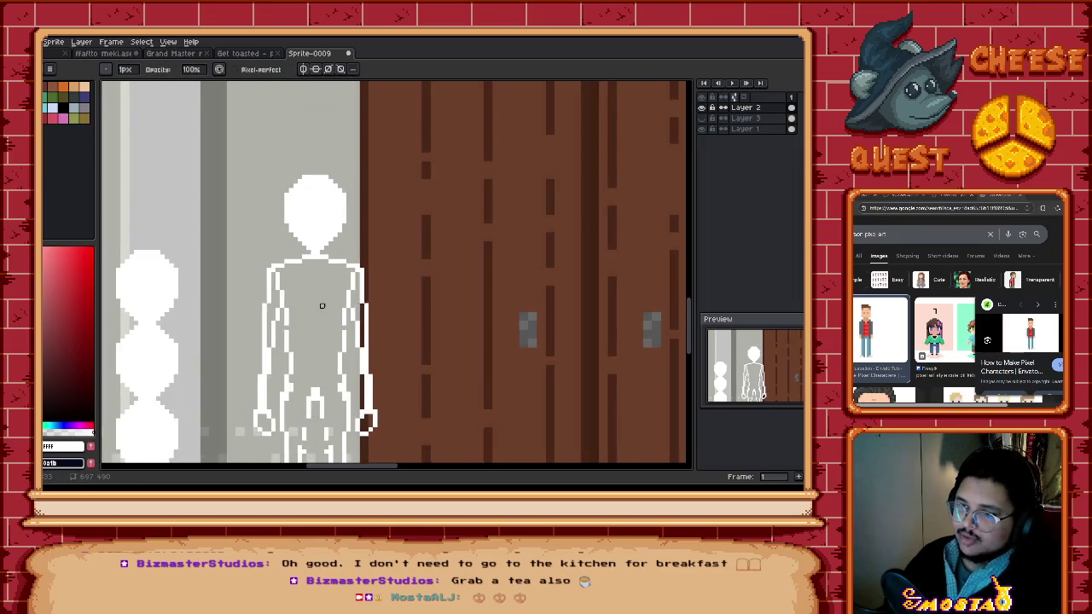
scroll(320, 307, "down", 1)
scroll(332, 312, "down", 1)
scroll(313, 241, "up", 1)
scroll(316, 242, "up", 1)
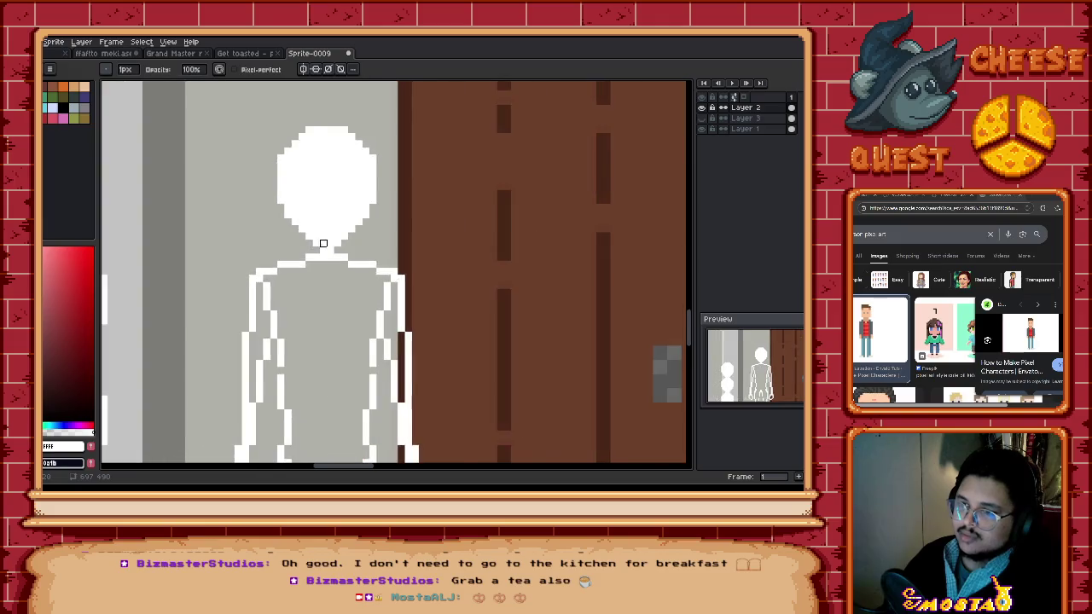
scroll(342, 254, "up", 1)
scroll(361, 285, "down", 1)
scroll(373, 292, "down", 1)
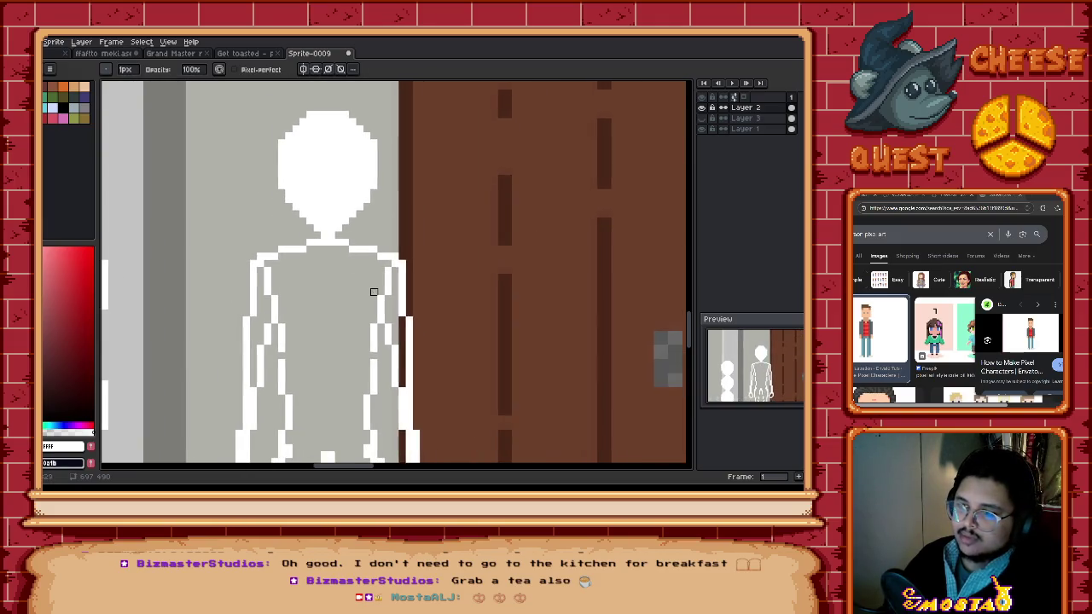
scroll(365, 256, "down", 2)
scroll(347, 306, "up", 1)
scroll(347, 306, "up", 1)
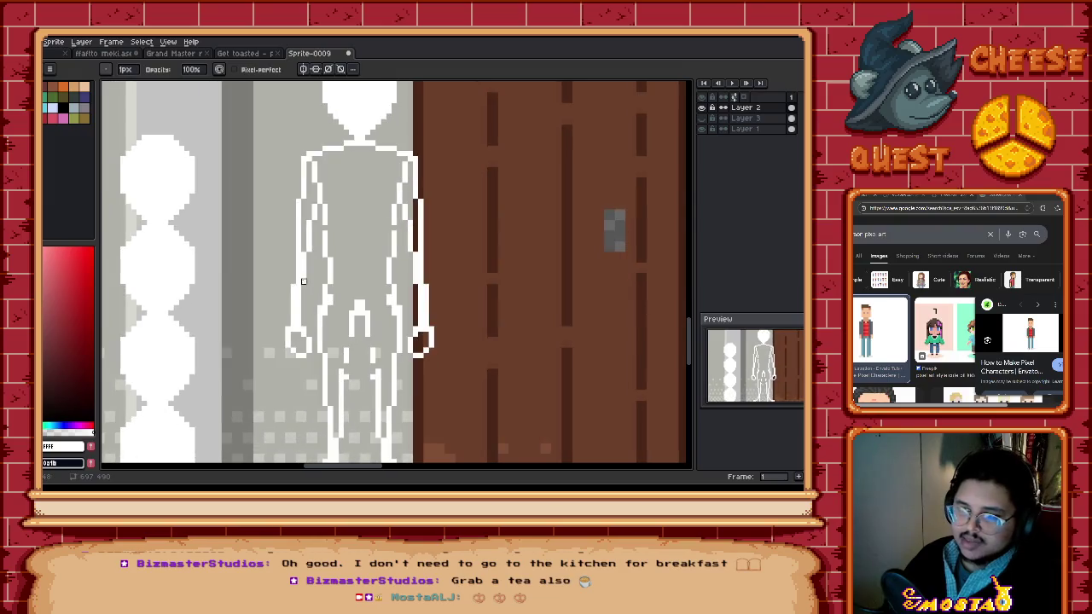
left_click_drag(376, 461, 376, 345)
scroll(376, 345, "down", 2)
scroll(367, 324, "down", 1)
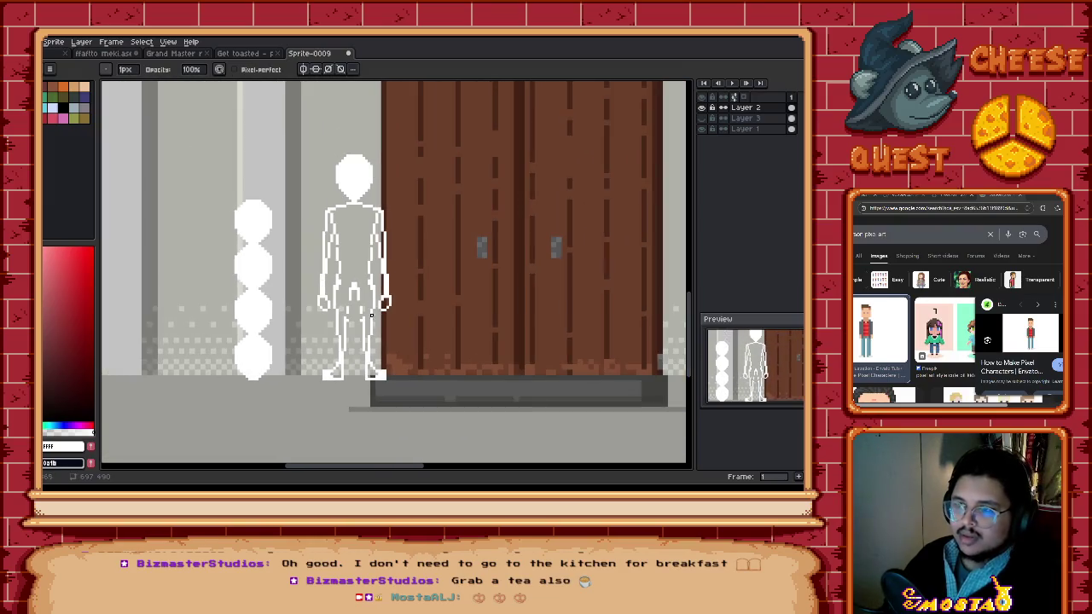
scroll(367, 307, "up", 1)
scroll(375, 295, "up", 2)
left_click_drag(375, 295, 393, 270)
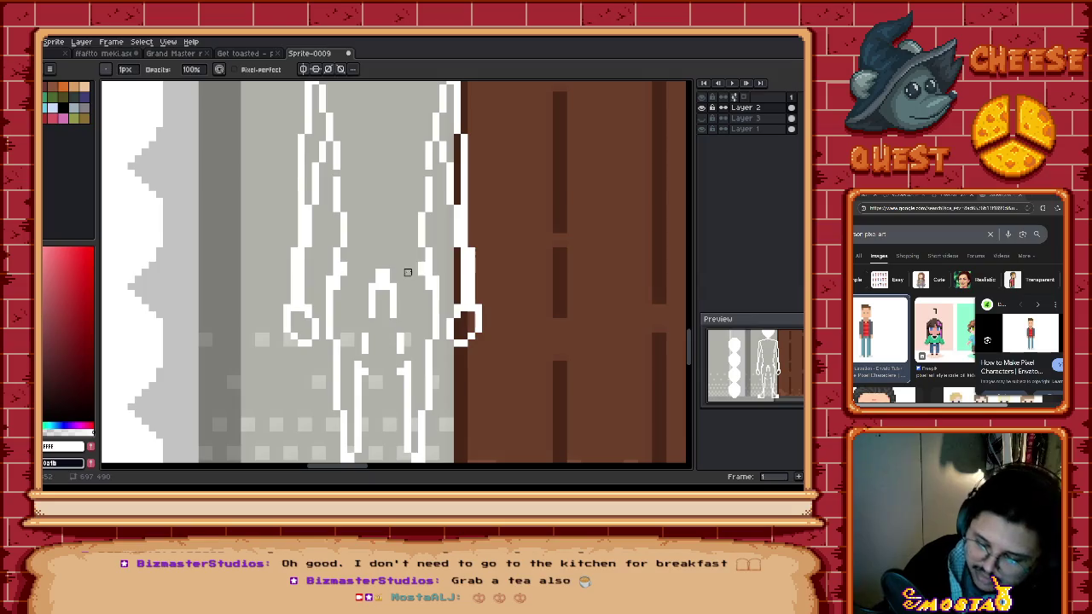
Step: Select the hip and crotch area, shift it up, then zoom out and undo
key("m")
left_click_drag(324, 226, 449, 376)
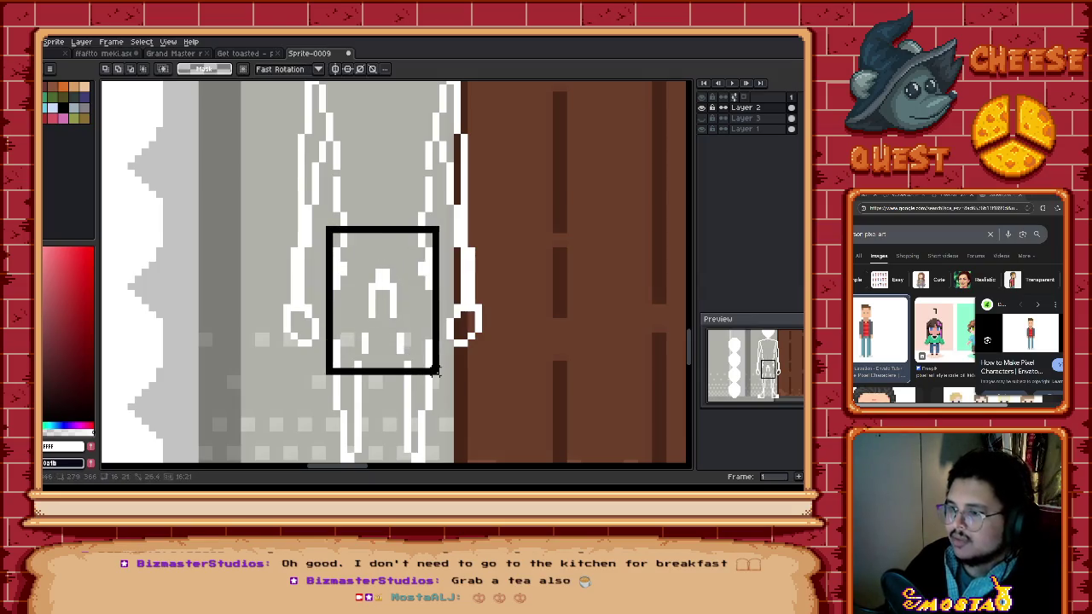
left_click_drag(418, 337, 418, 302)
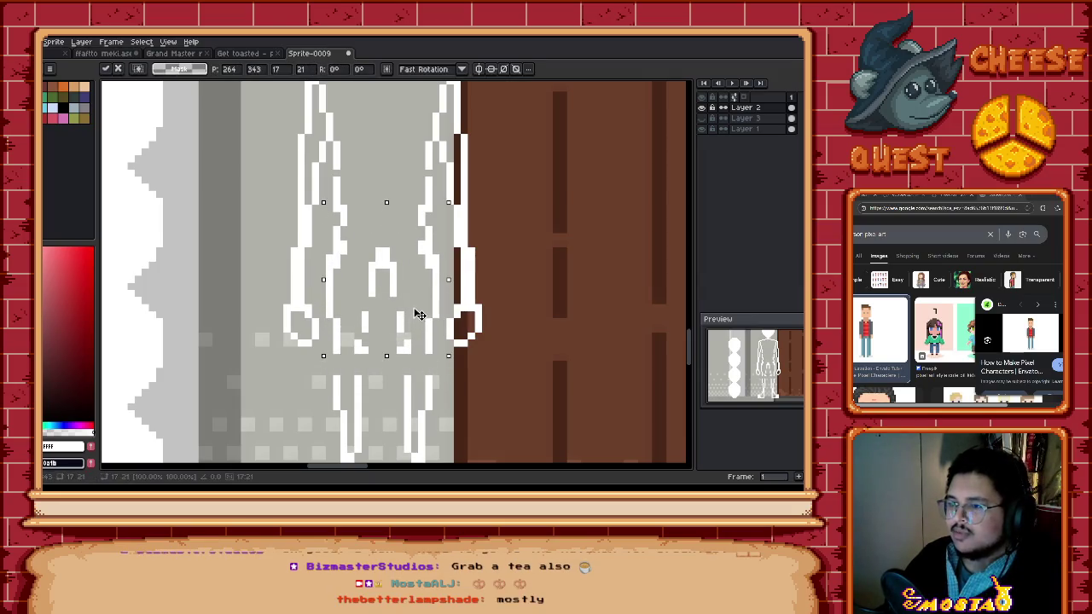
scroll(418, 298, "down", 1)
scroll(418, 308, "down", 1)
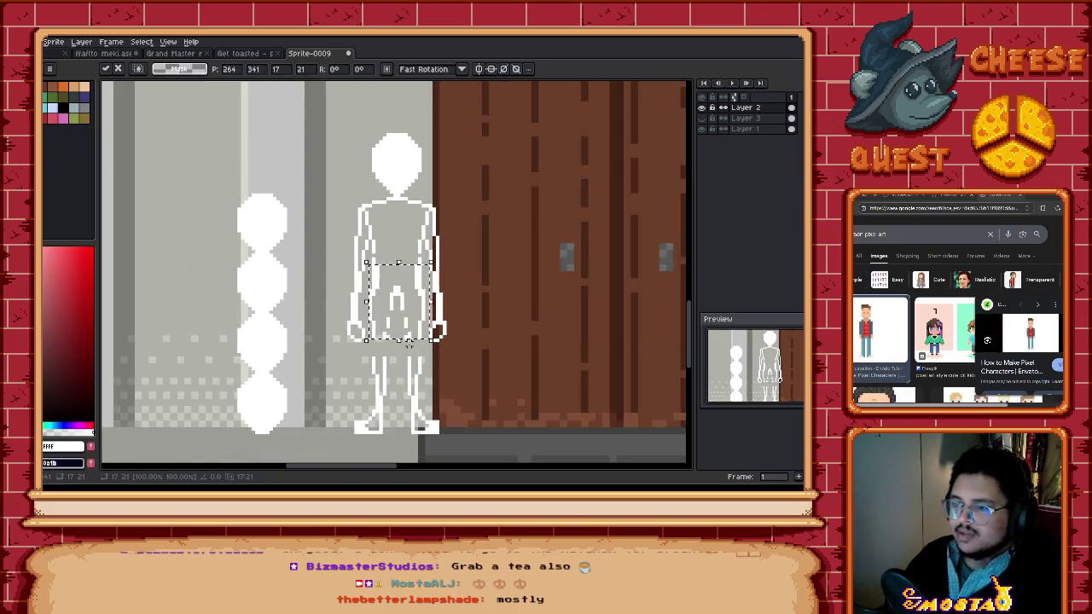
scroll(417, 333, "down", 1)
scroll(416, 363, "down", 1)
scroll(417, 363, "up", 1)
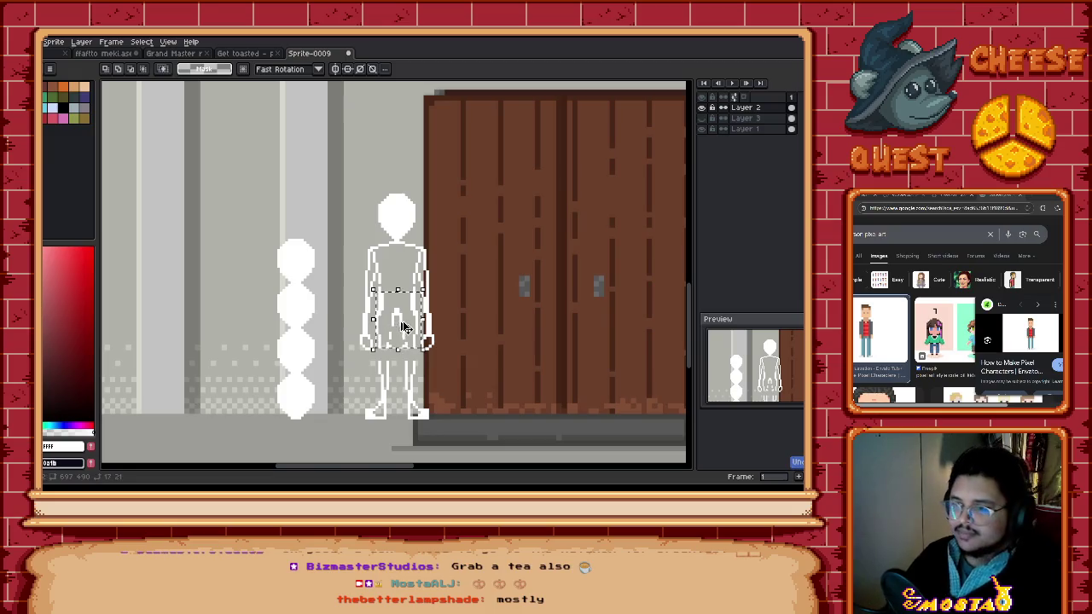
scroll(416, 332, "down", 1)
scroll(416, 333, "right", 2)
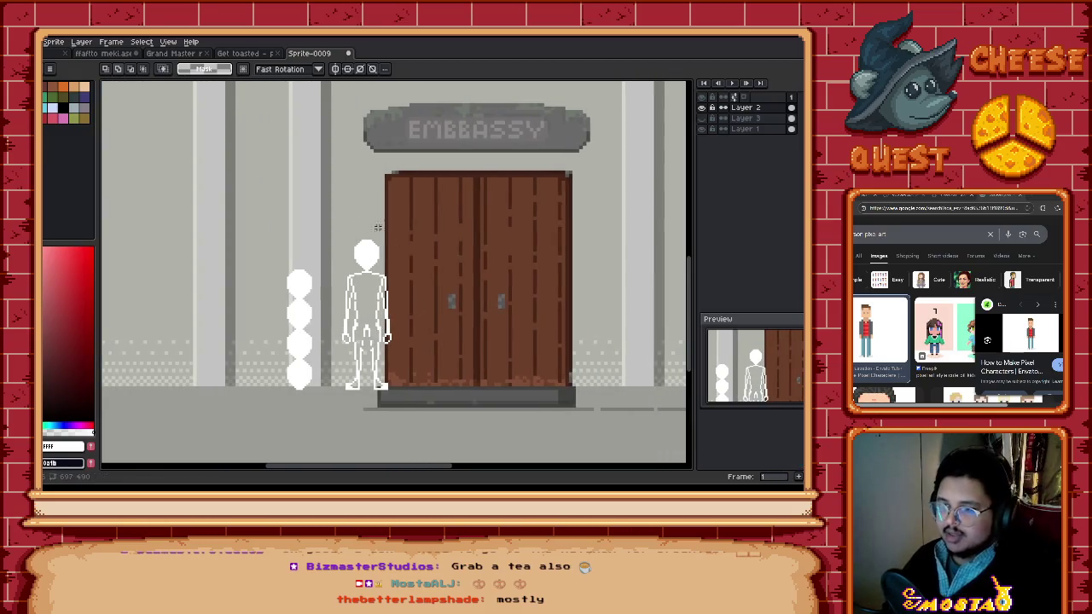
key("ctrl+z")
key("ctrl+z")
key("ctrl+z")
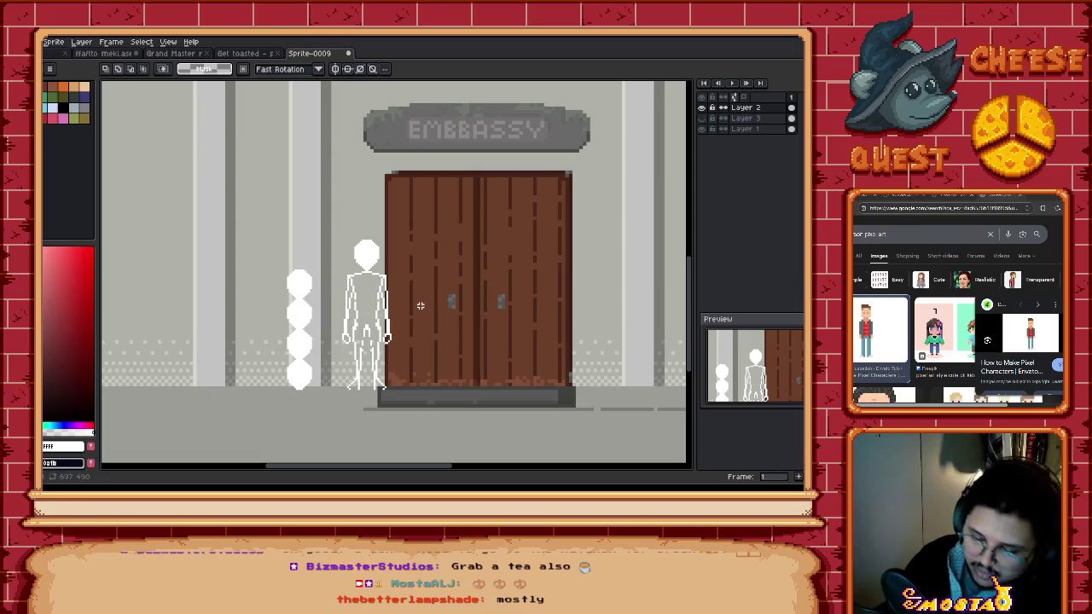
Step: Redo the undone figure strokes and show the black block layer behind the figure
key("ctrl+y")
left_click(703, 119)
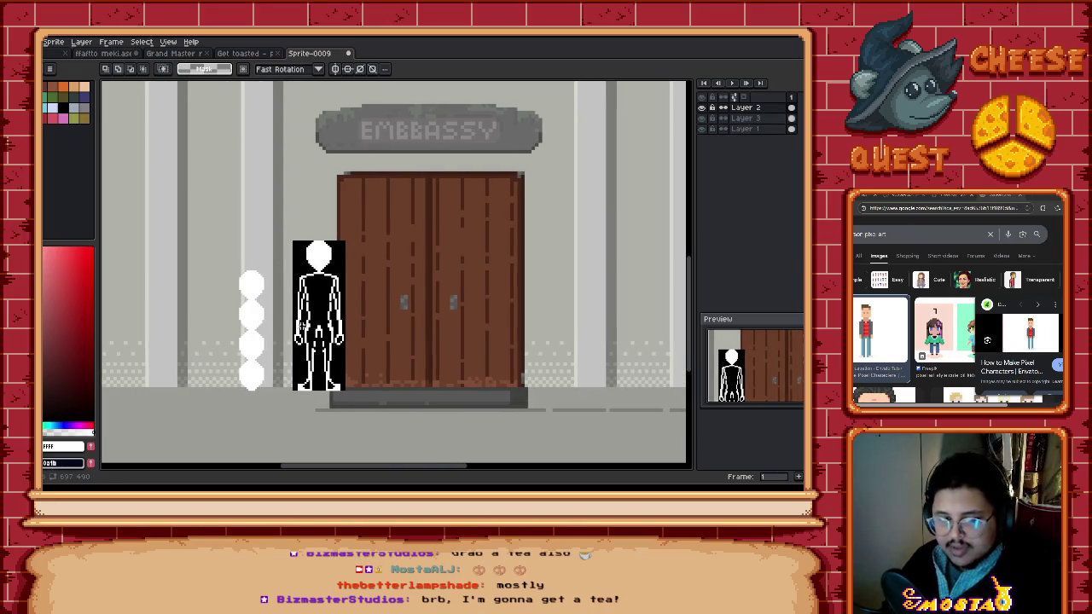
scroll(290, 315, "up", 2)
scroll(290, 294, "up", 1)
scroll(302, 281, "up", 1)
scroll(311, 269, "up", 1)
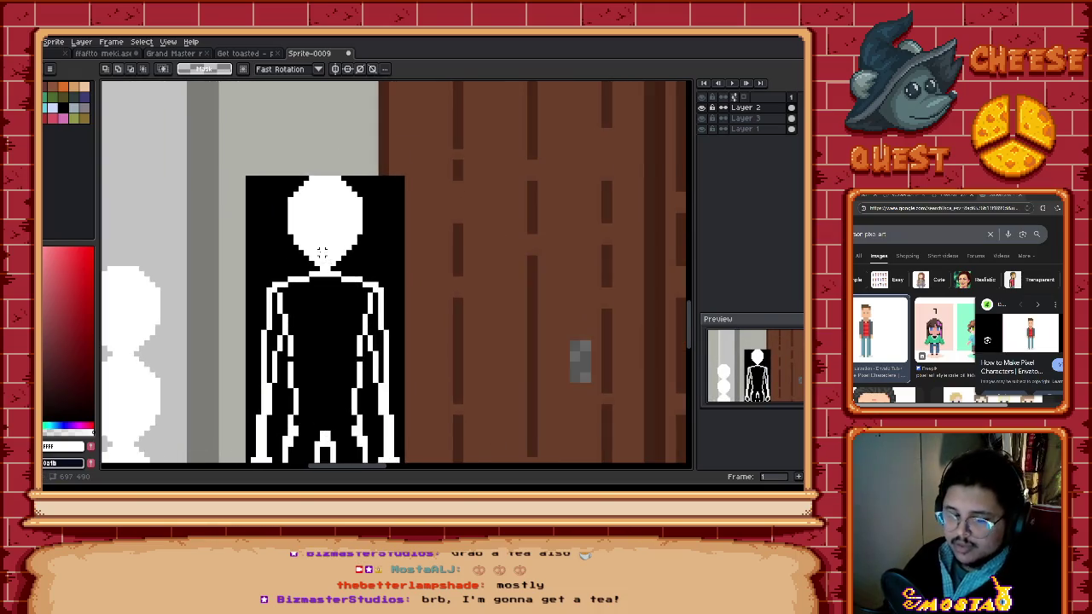
scroll(321, 258, "up", 1)
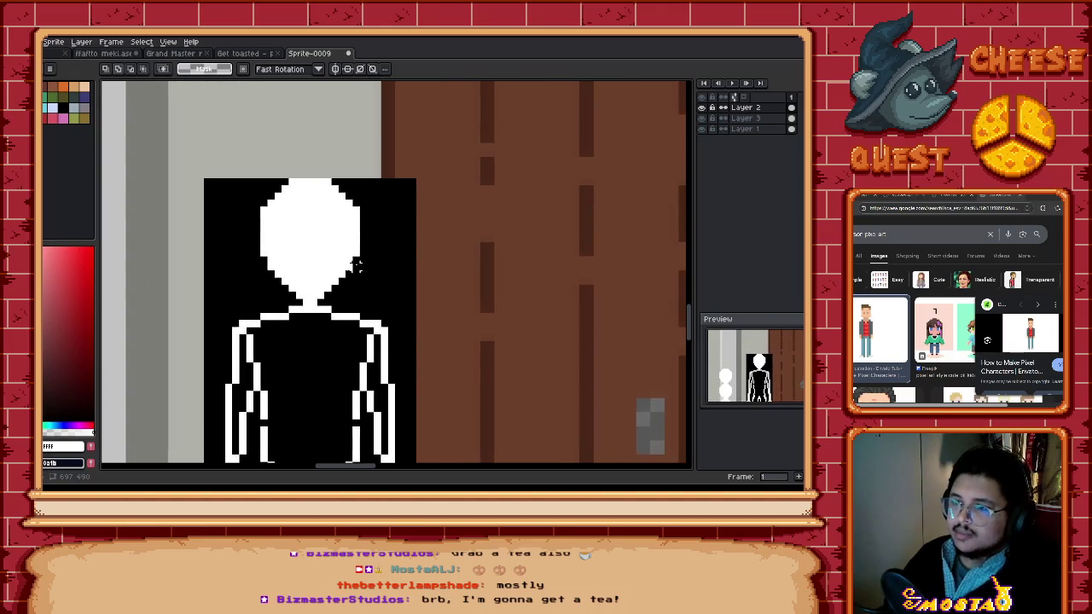
scroll(365, 234, "down", 1)
scroll(332, 252, "down", 1)
scroll(279, 256, "down", 1)
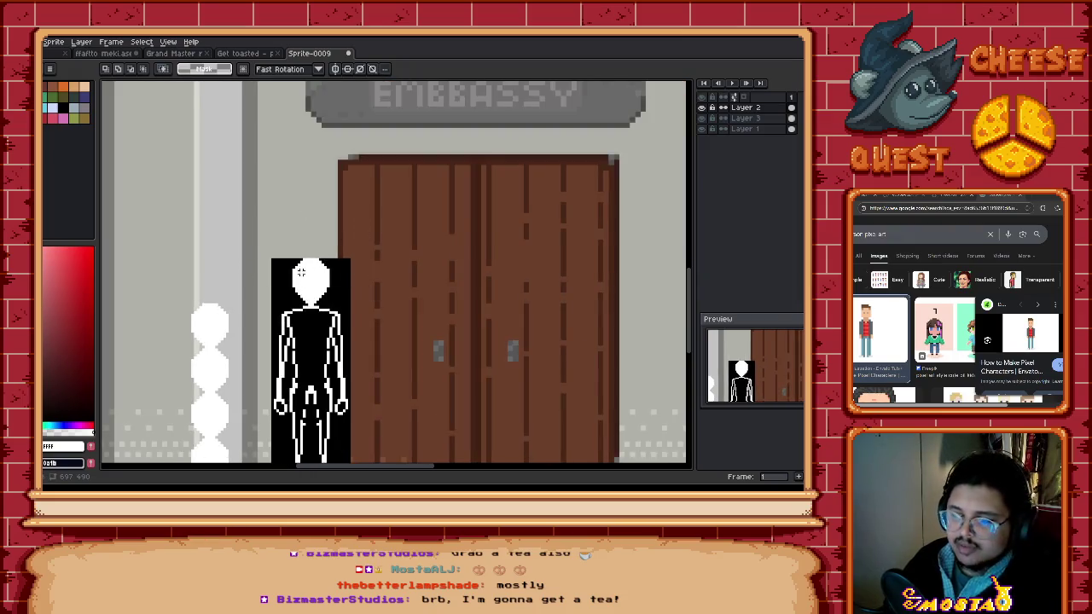
scroll(319, 271, "up", 1)
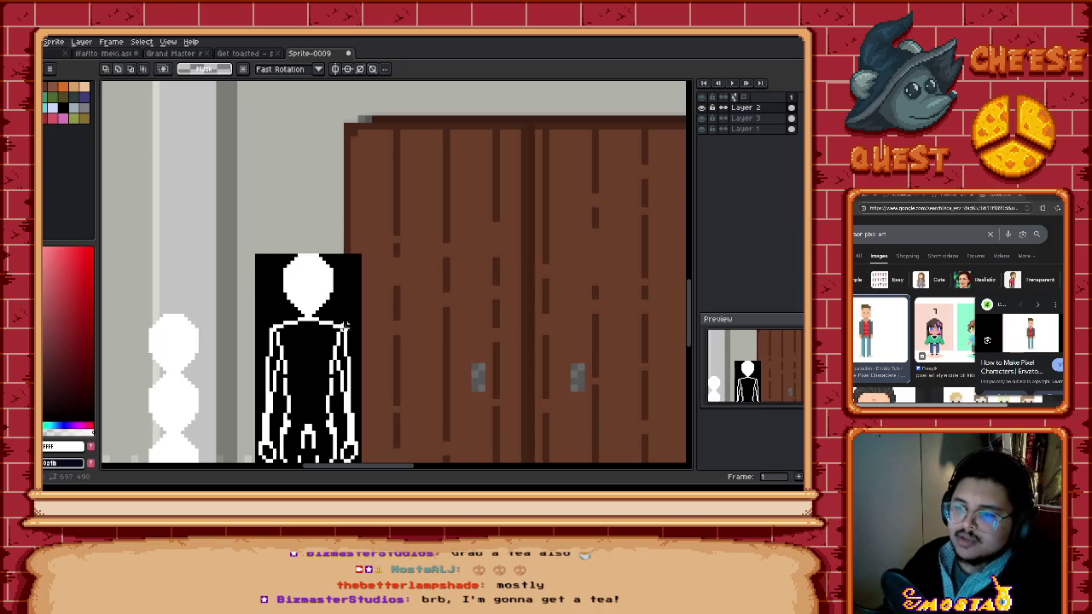
Step: Frame the whole figure from head to feet with the Pencil selected
left_click_drag(346, 325, 335, 135)
left_click_drag(289, 326, 289, 370)
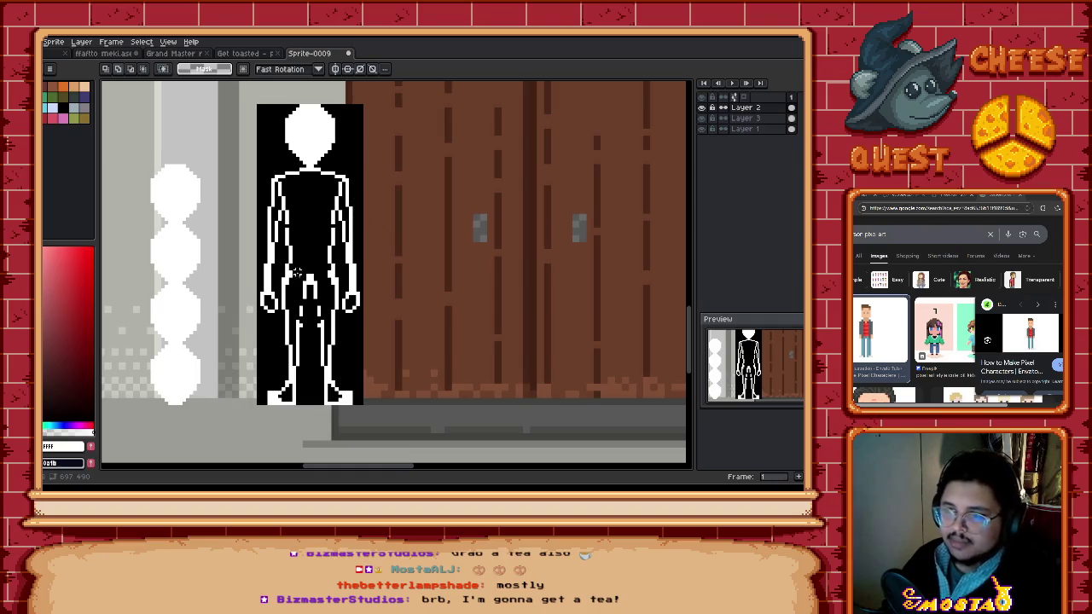
scroll(296, 272, "up", 1)
scroll(369, 265, "up", 1)
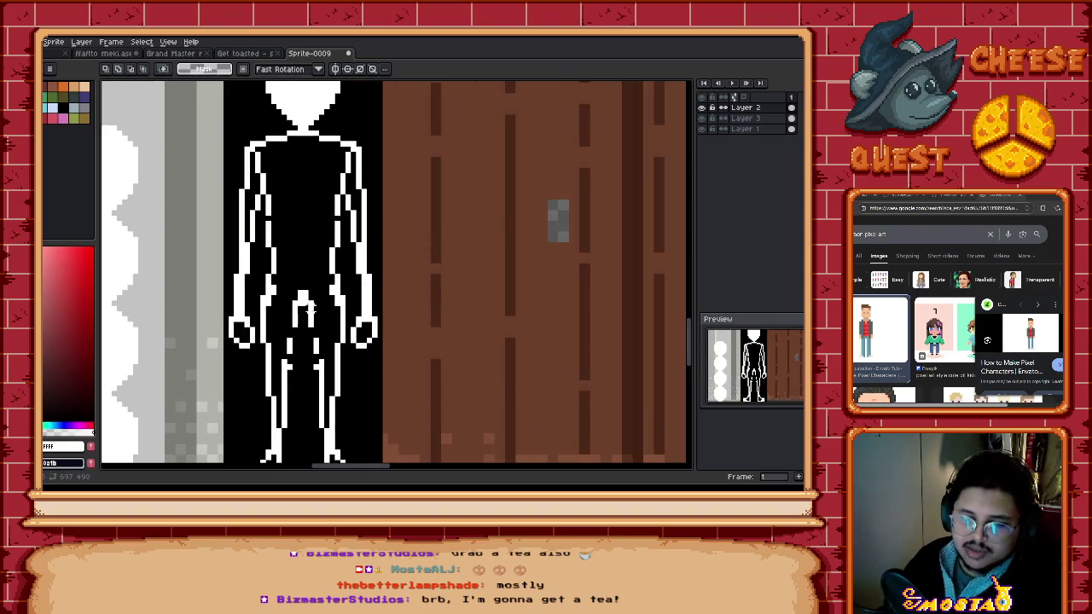
scroll(316, 308, "down", 1)
scroll(337, 309, "down", 2)
scroll(357, 309, "down", 1)
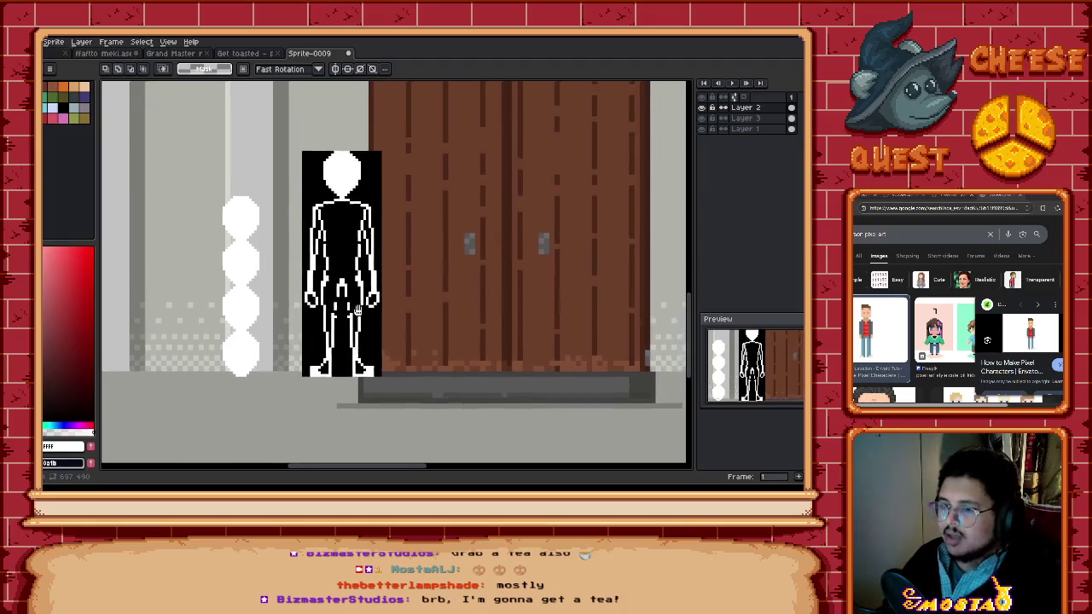
scroll(359, 310, "down", 2)
scroll(367, 320, "up", 3)
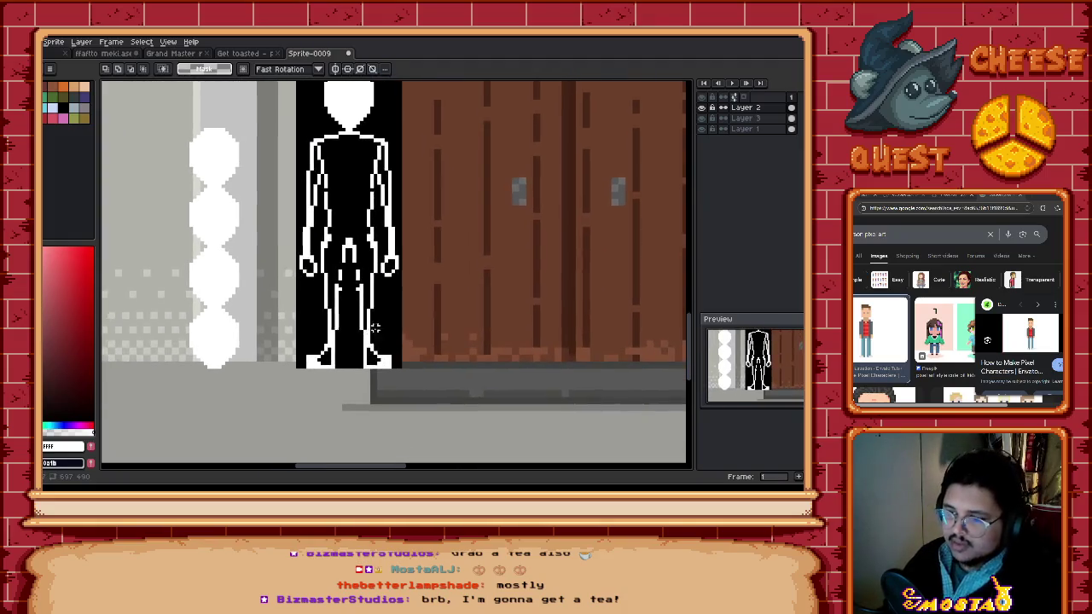
scroll(374, 337, "up", 1)
key("b")
scroll(369, 363, "up", 1)
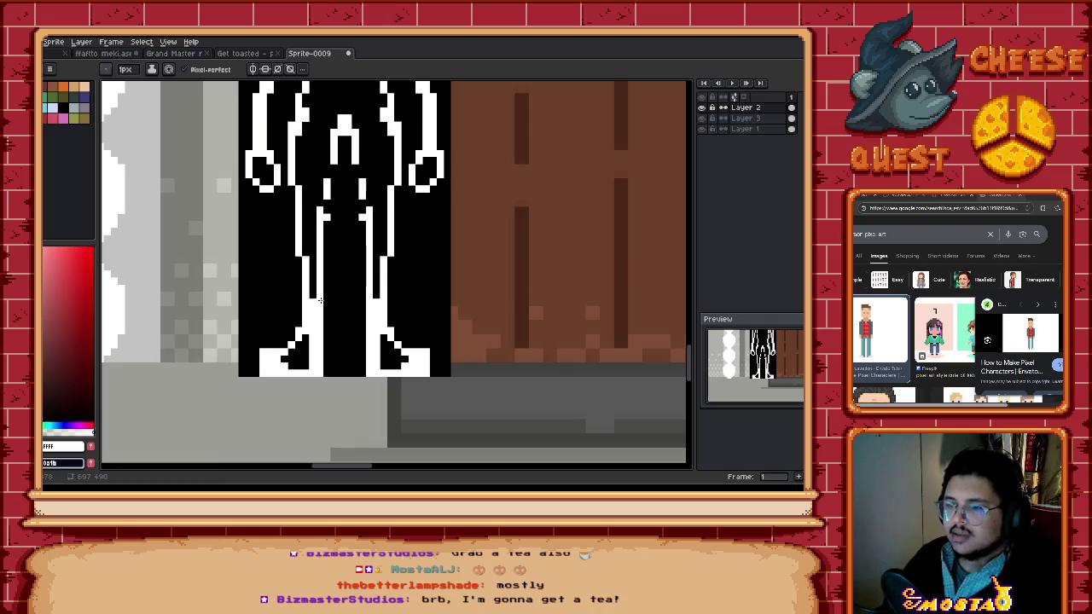
Step: Draw white inner lines up both legs and the torso centre
left_click_drag(325, 295, 332, 158)
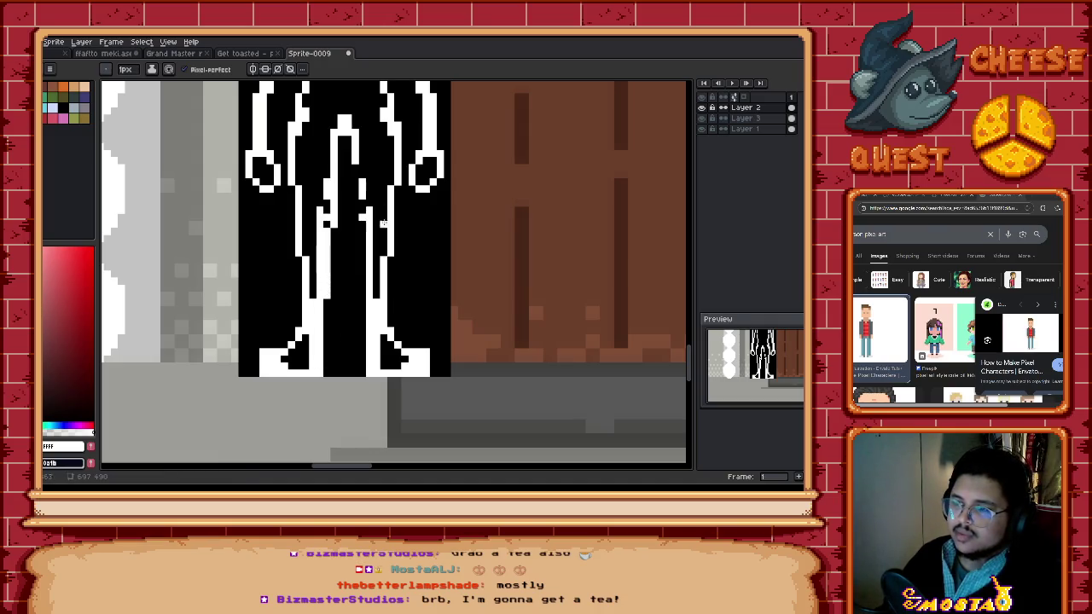
left_click_drag(362, 294, 354, 156)
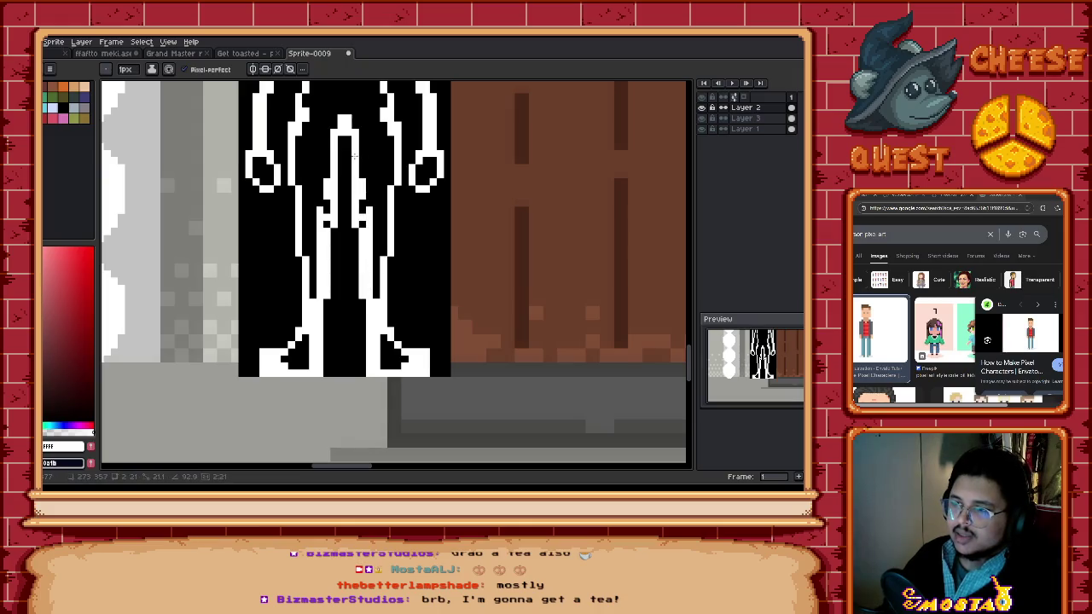
scroll(385, 284, "down", 3)
scroll(375, 218, "up", 1)
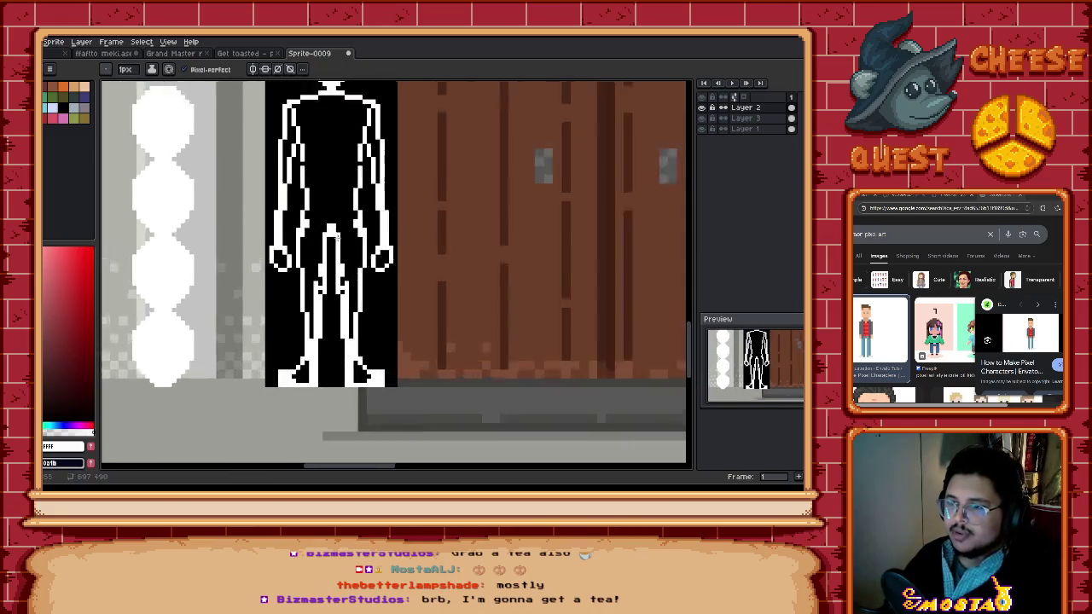
scroll(376, 218, "up", 1)
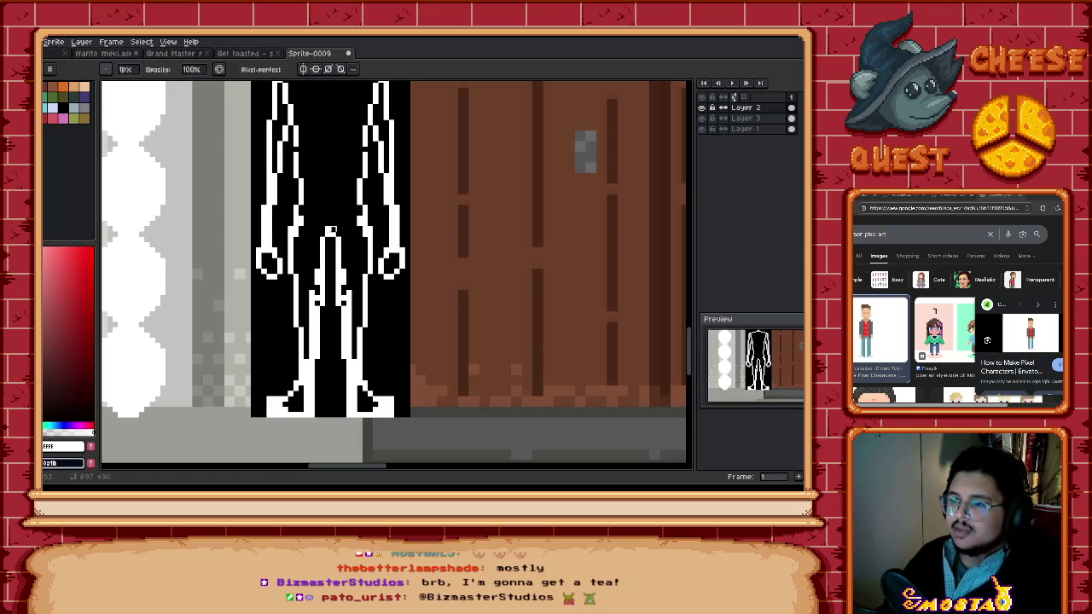
scroll(326, 241, "down", 2)
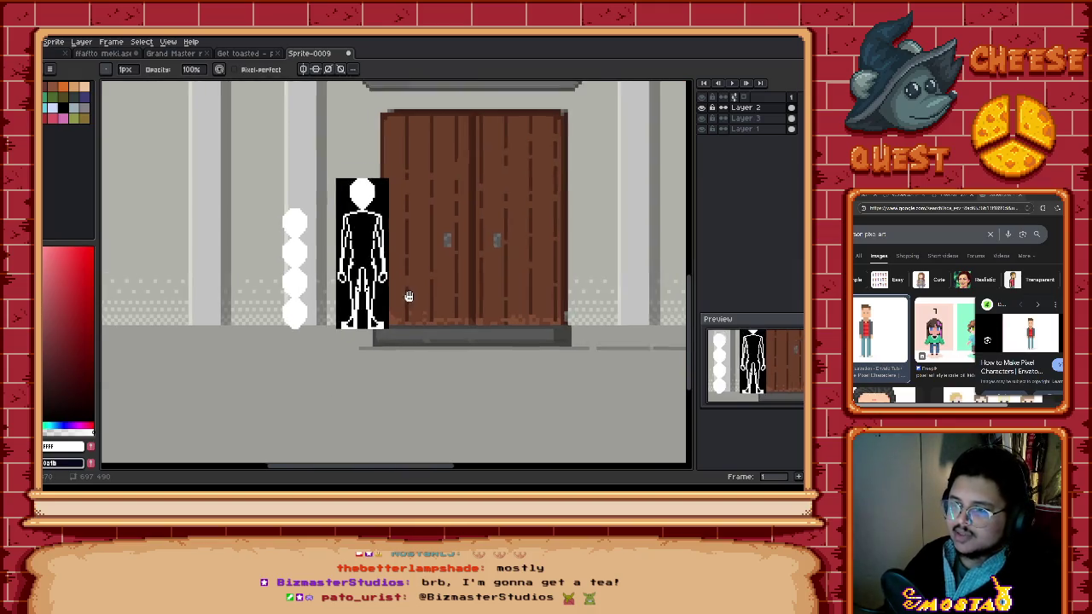
scroll(401, 316, "down", 1)
scroll(401, 316, "up", 2)
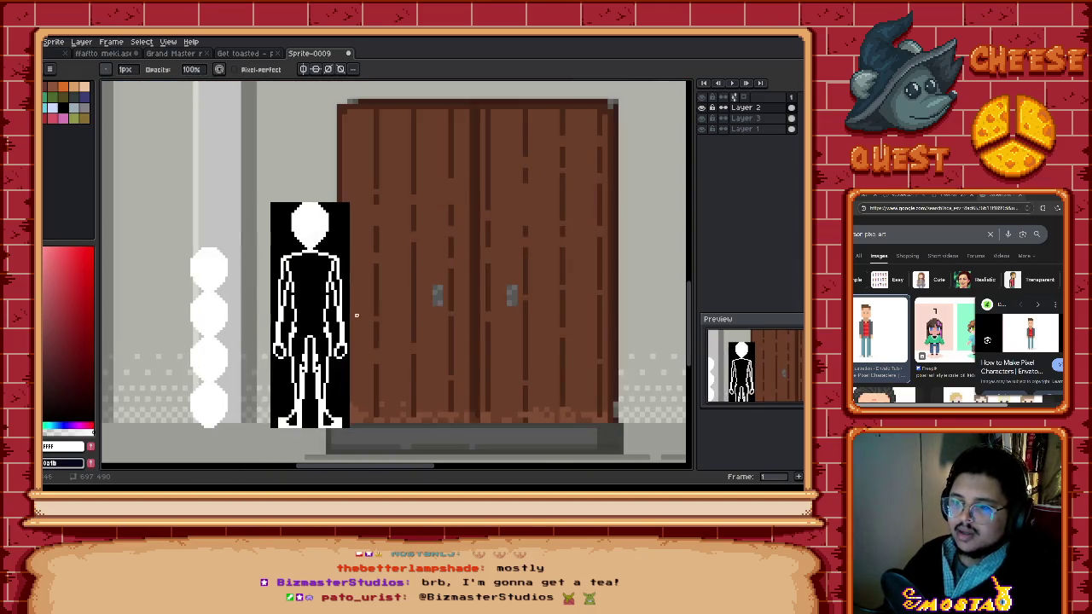
scroll(286, 319, "up", 1)
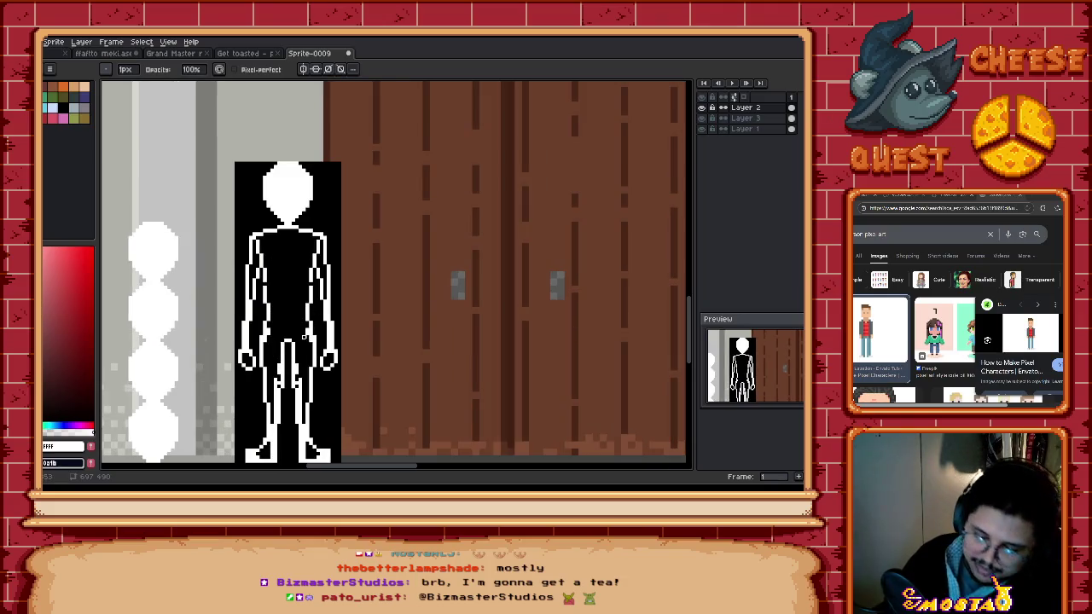
Step: Draw a horizontal white belt line across the figure's waist
key("e")
scroll(281, 313, "up", 1)
mouse_move(268, 309)
left_mouse_down()
mouse_move(315, 307)
mouse_move(304, 314)
left_mouse_up()
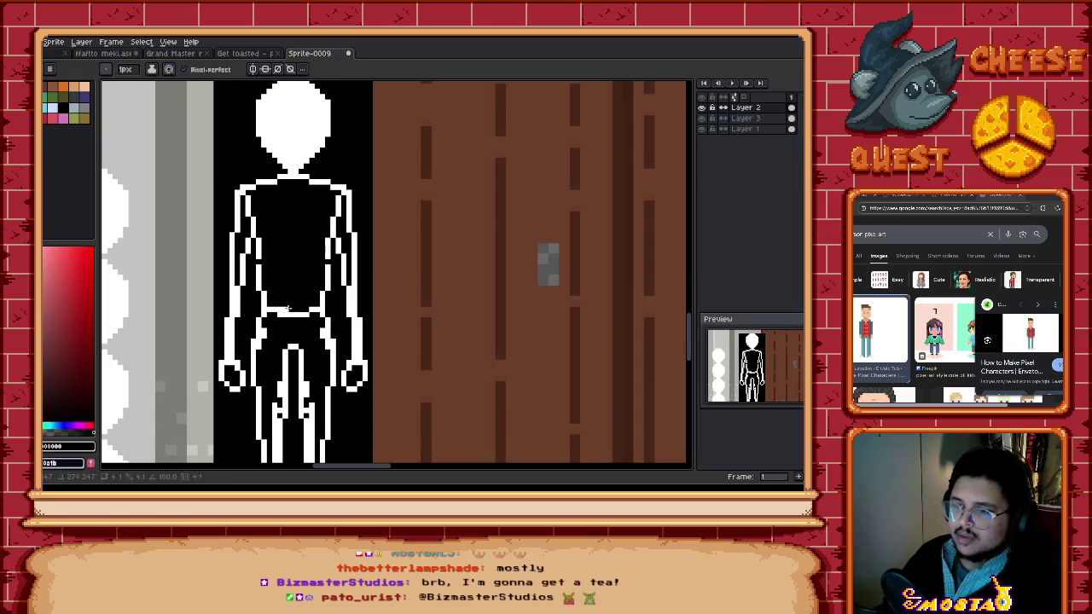
scroll(333, 379, "down", 2)
scroll(332, 381, "down", 1)
scroll(334, 378, "down", 2)
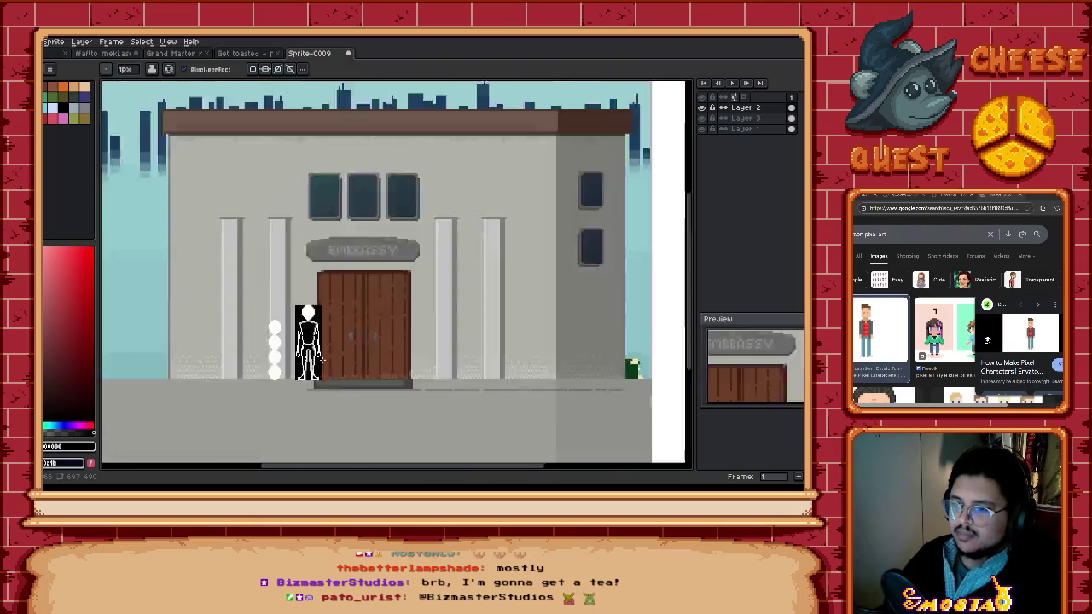
Step: Zoom in and make a rectangular selection of the belt area at the figure's waist
scroll(313, 380, "up", 2)
scroll(299, 358, "up", 2)
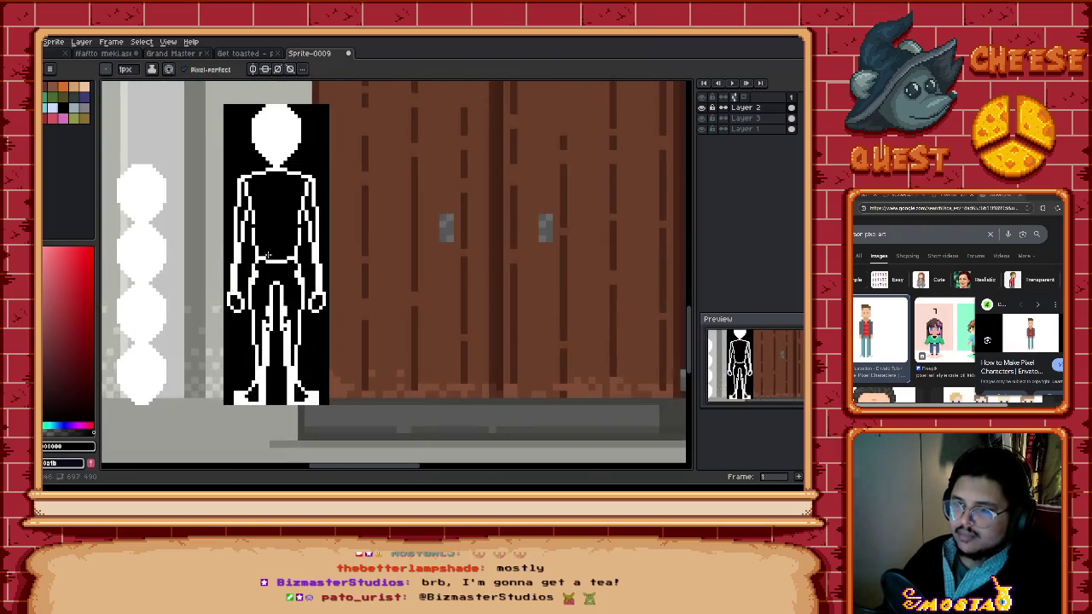
scroll(282, 337, "up", 1)
scroll(261, 311, "up", 1)
key("m")
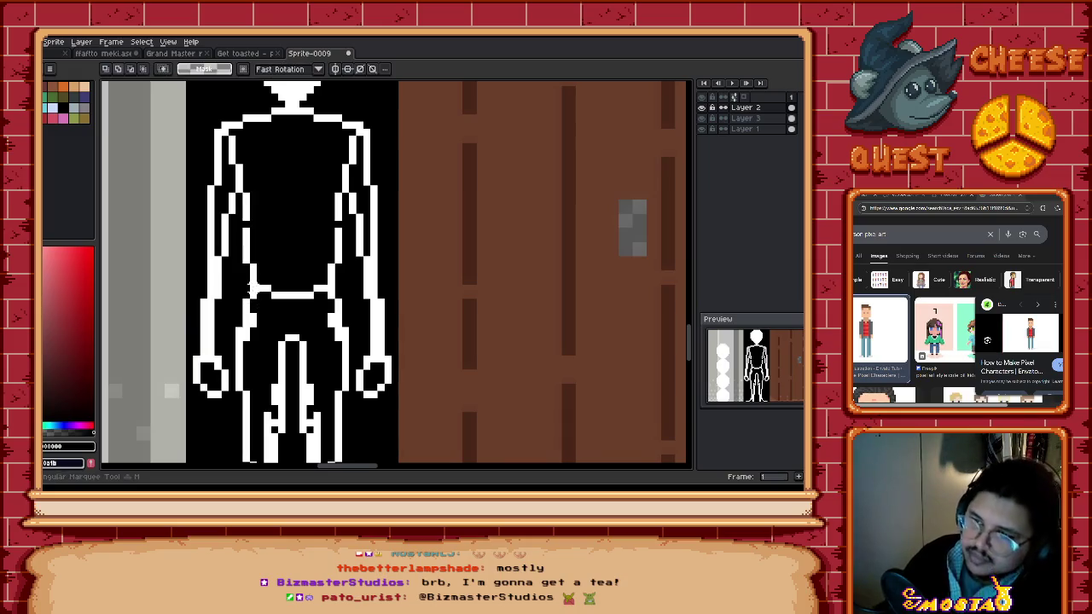
left_click_drag(256, 280, 325, 304)
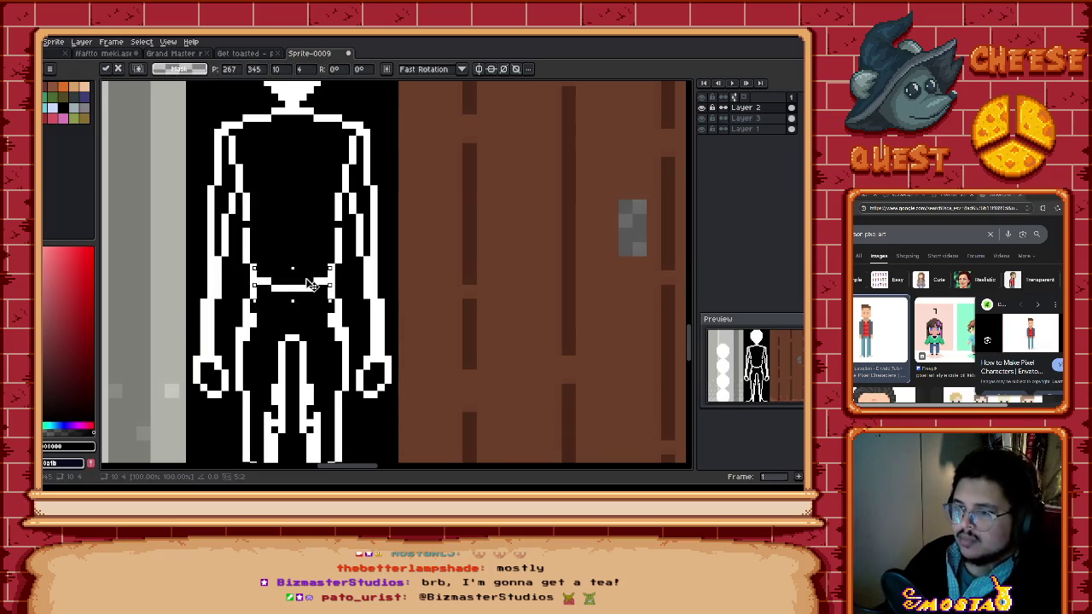
Step: Draw a white inner line down the left arm to the hand and clean up stray arm pixels
scroll(317, 295, "down", 1)
scroll(317, 295, "down", 1)
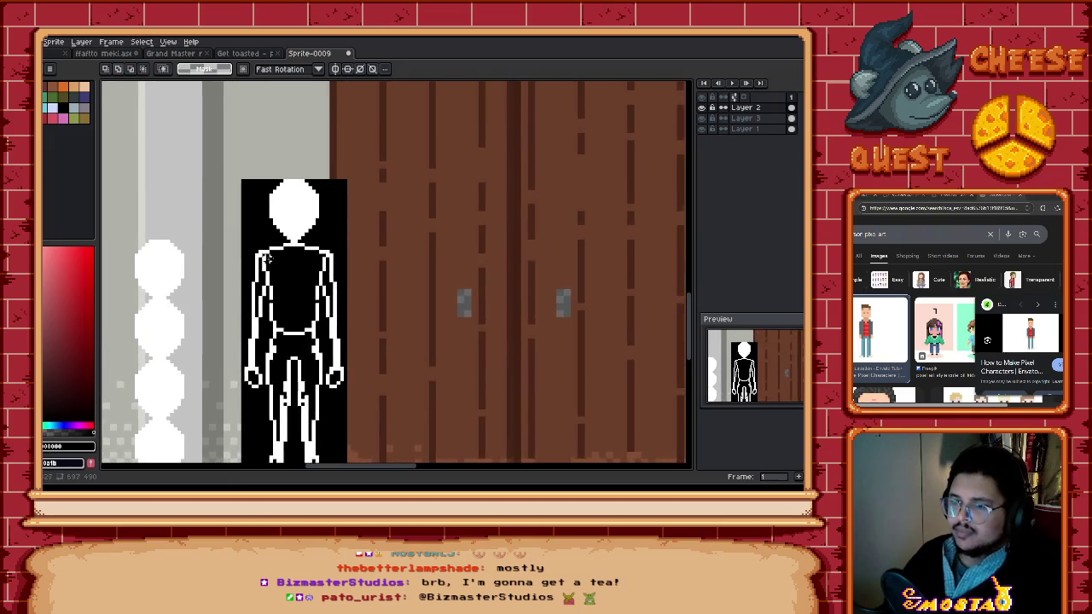
scroll(265, 260, "up", 2)
key("b")
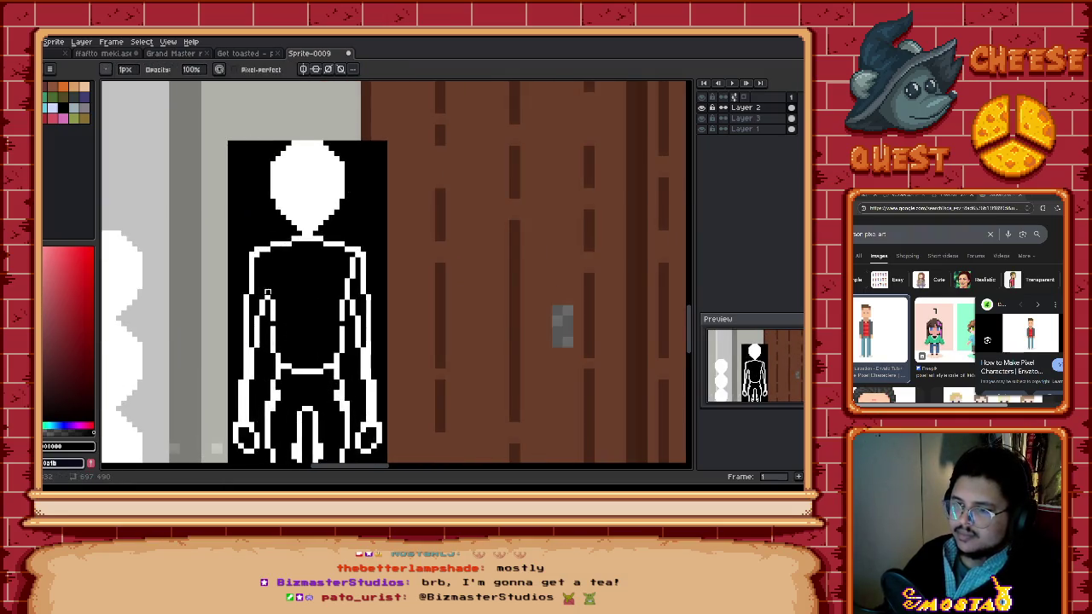
left_click(261, 311, "alt")
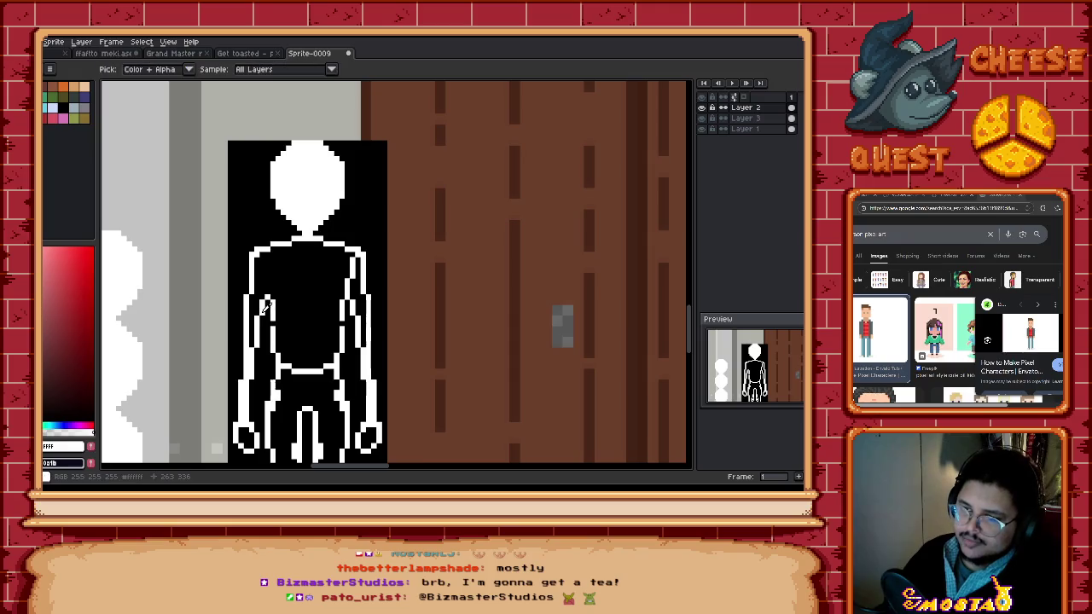
left_click_drag(261, 314, 250, 425)
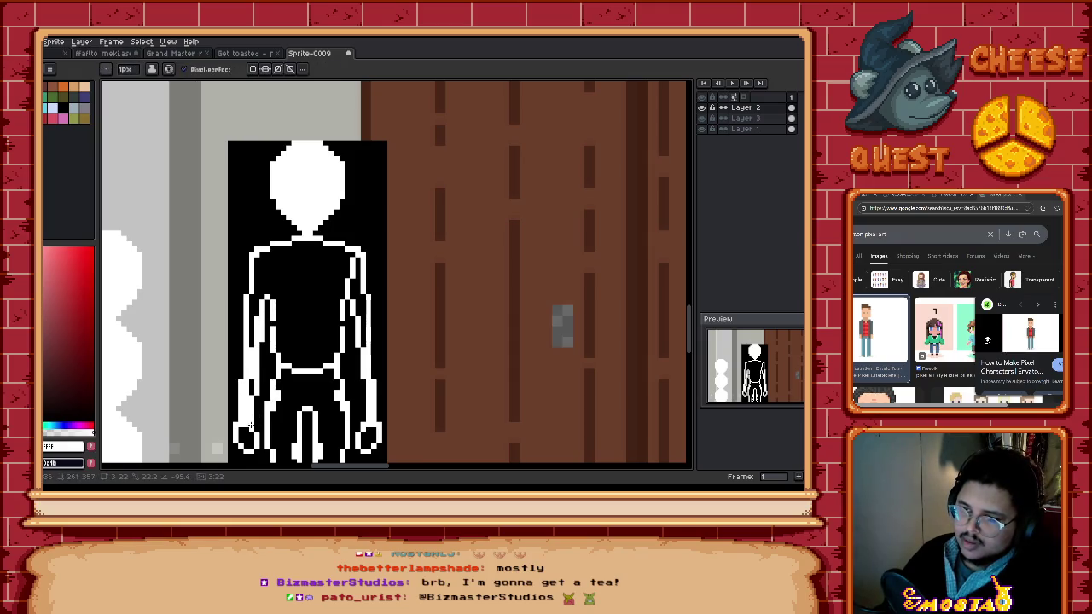
key("e")
left_click_drag(256, 316, 249, 380)
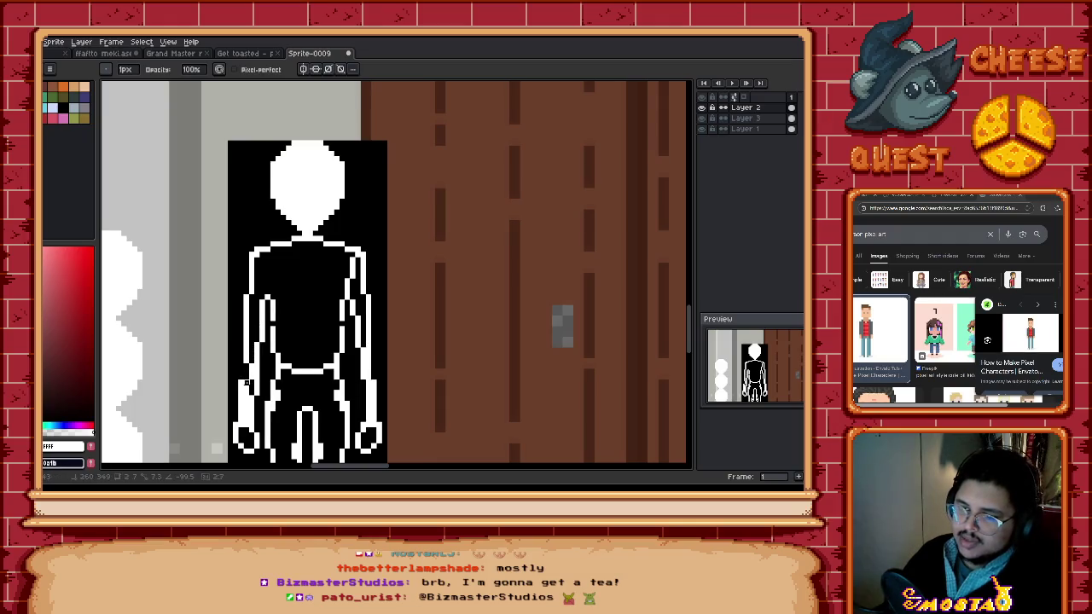